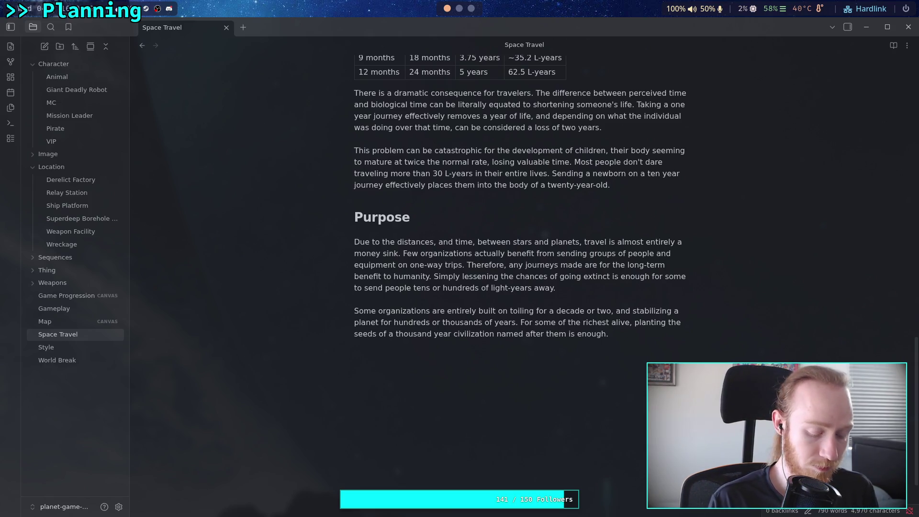
Write the Purpose paragraph: military organizations fare quite well and spread to other stars.
{"action": "type", "text": "Military "}
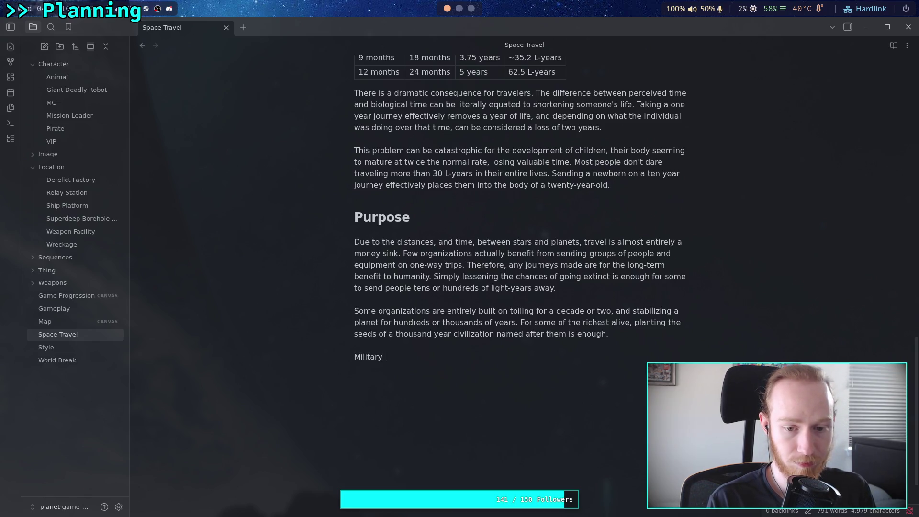
{"action": "type", "text": "organi"}
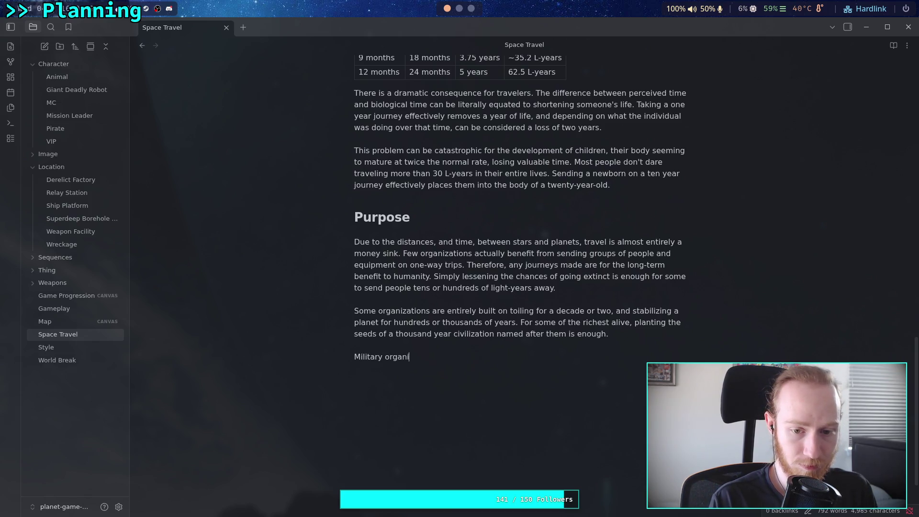
{"action": "type", "text": "zations, or rather a "}
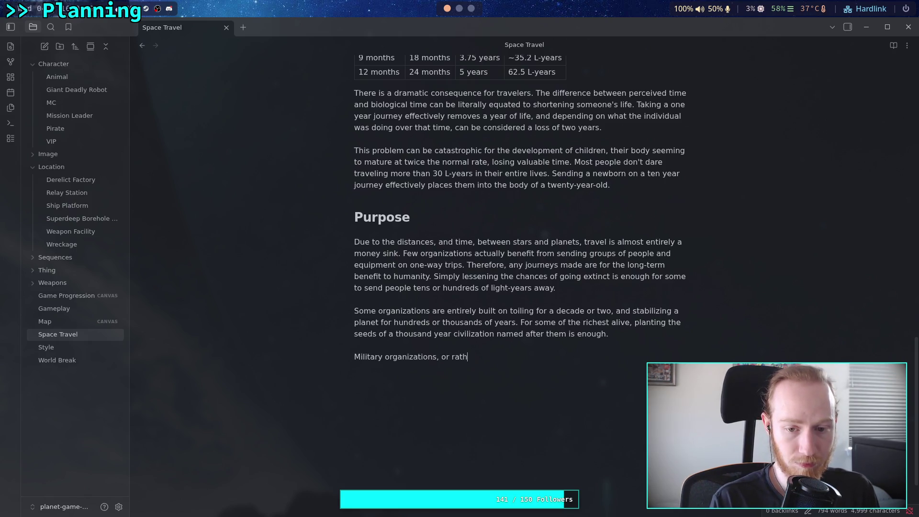
{"action": "type", "text": "large "}
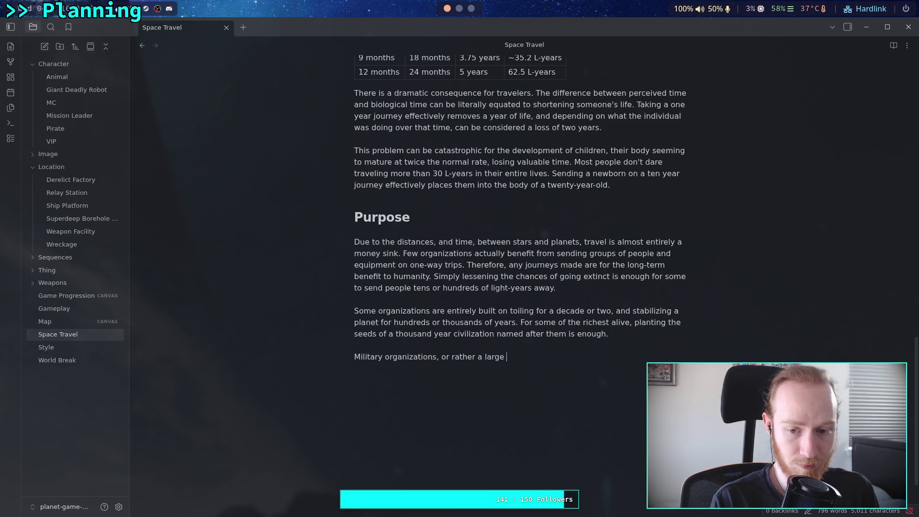
{"action": "type", "text": "group of "}
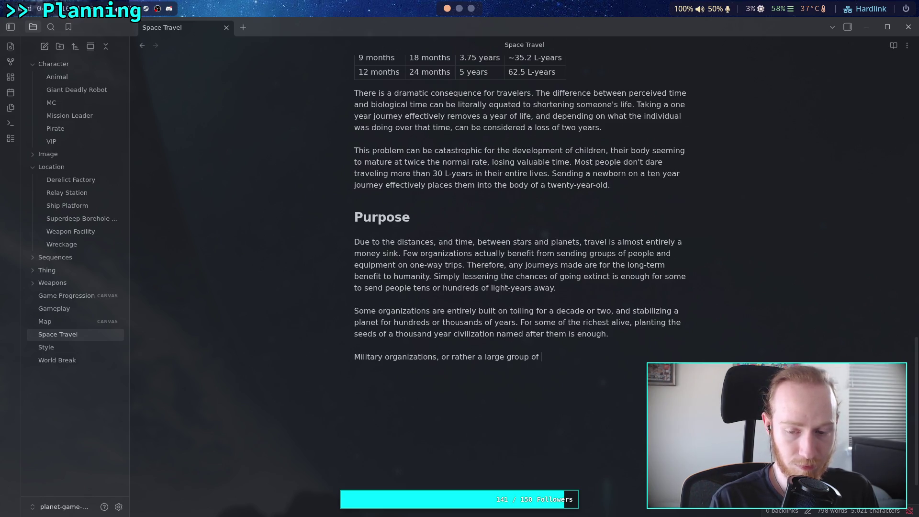
{"action": "type", "text": "people who"}
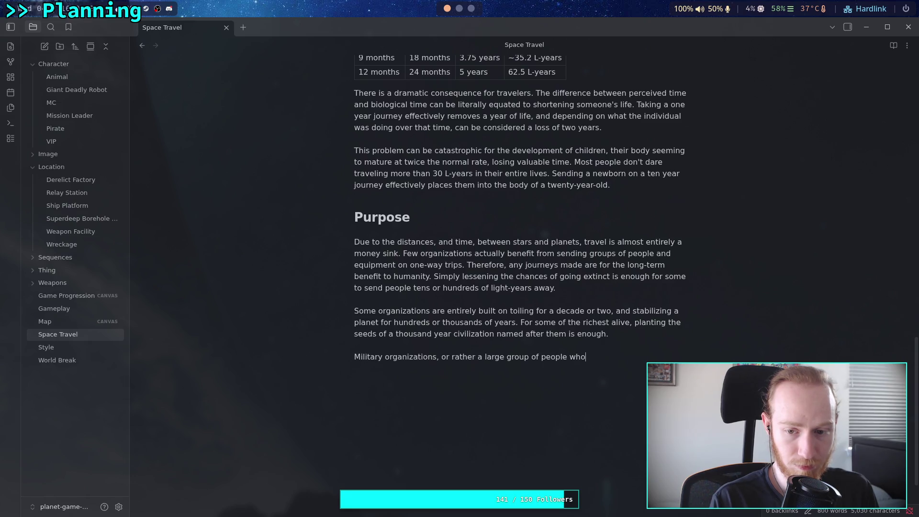
{"action": "type", "text": " want to "}
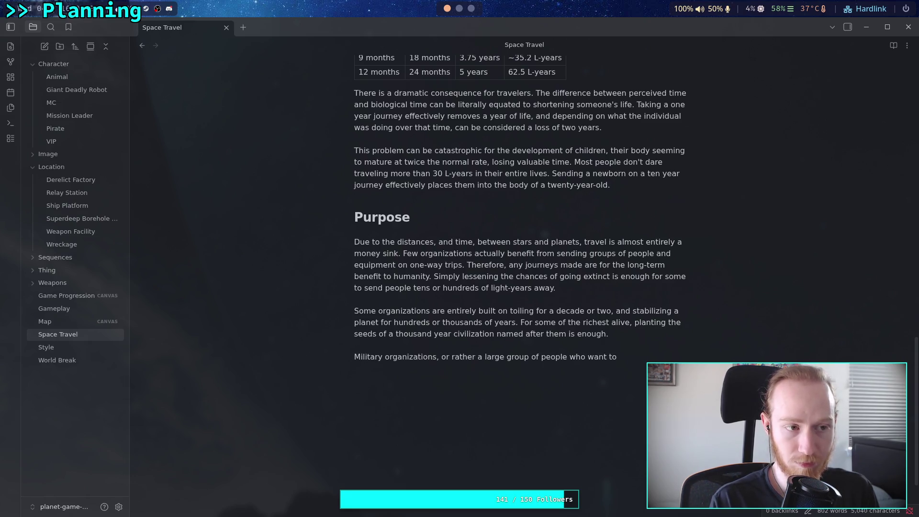
{"action": "type", "text": "spend their lives defending others,"}
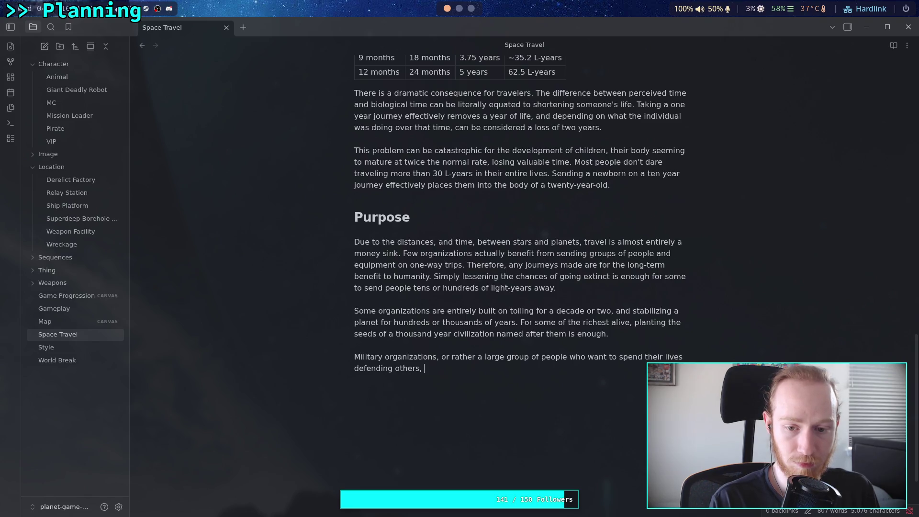
{"action": "type", "text": "tend to fa"}
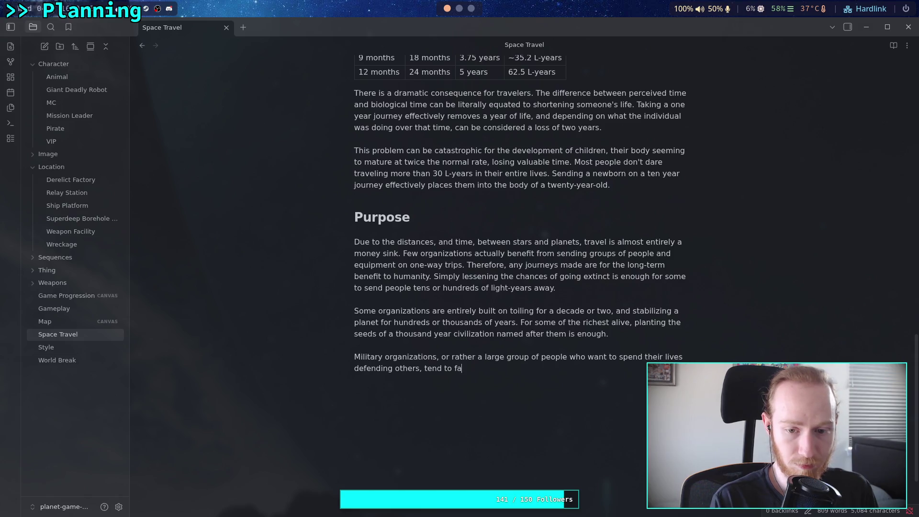
{"action": "type", "text": "re q"}
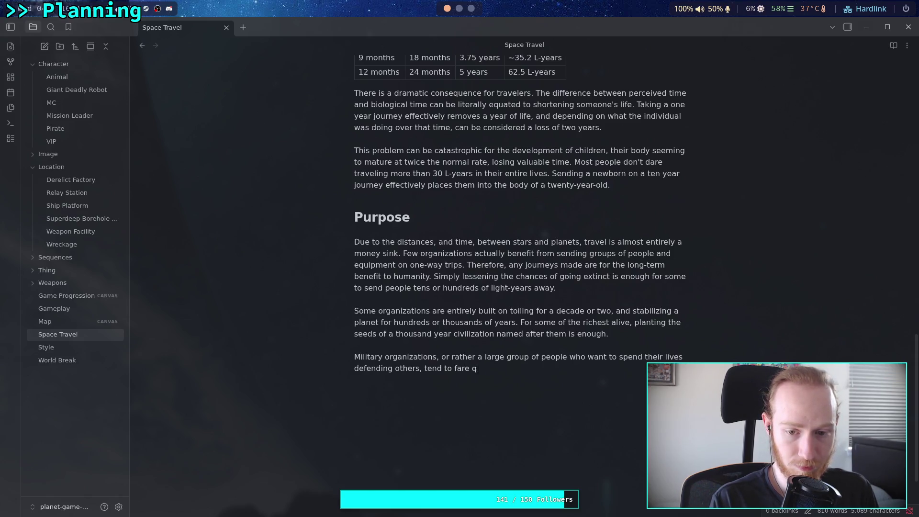
{"action": "type", "text": "uite well"}
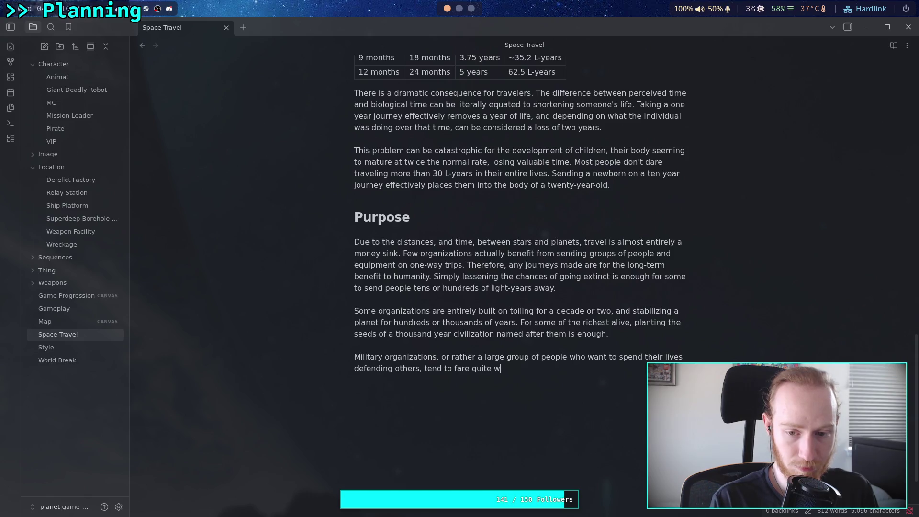
{"action": "key", "text": "BackSpace"}
{"action": "type", "text": "."}
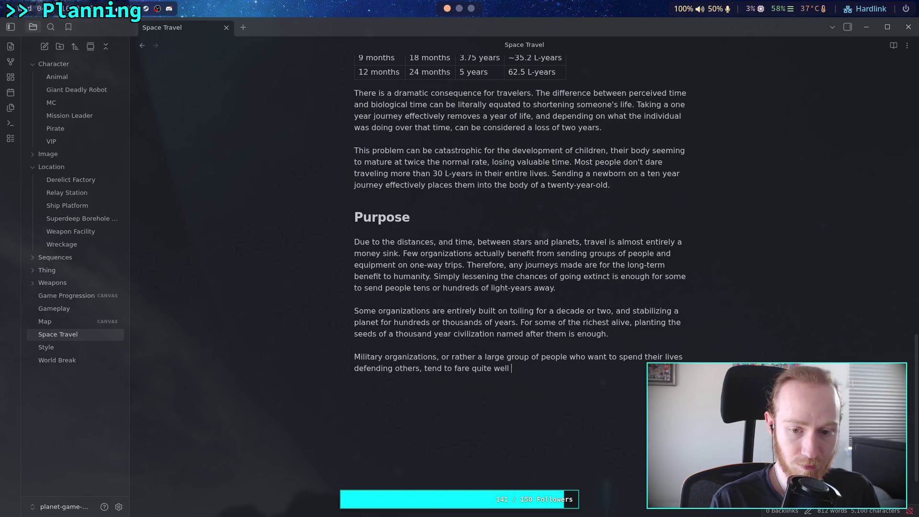
{"action": "type", "text": " Well enough that some just contin "}
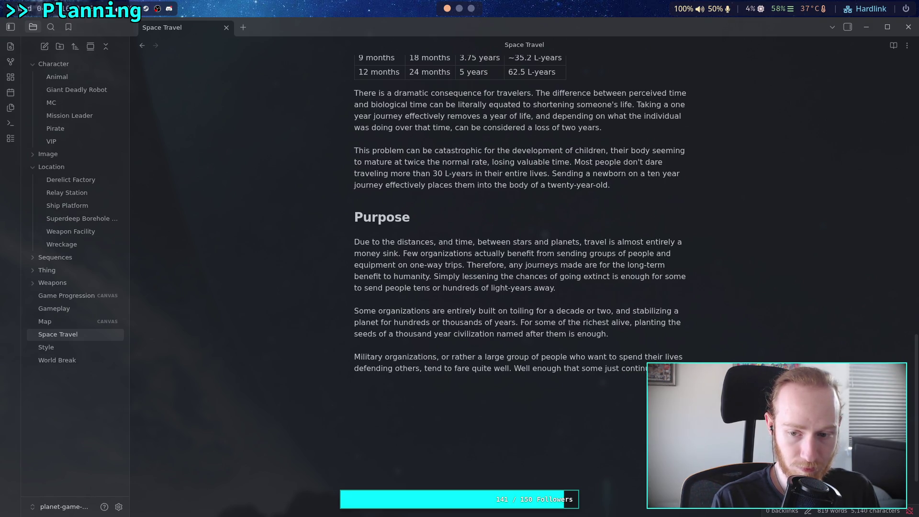
{"action": "type", "text": "and sp"}
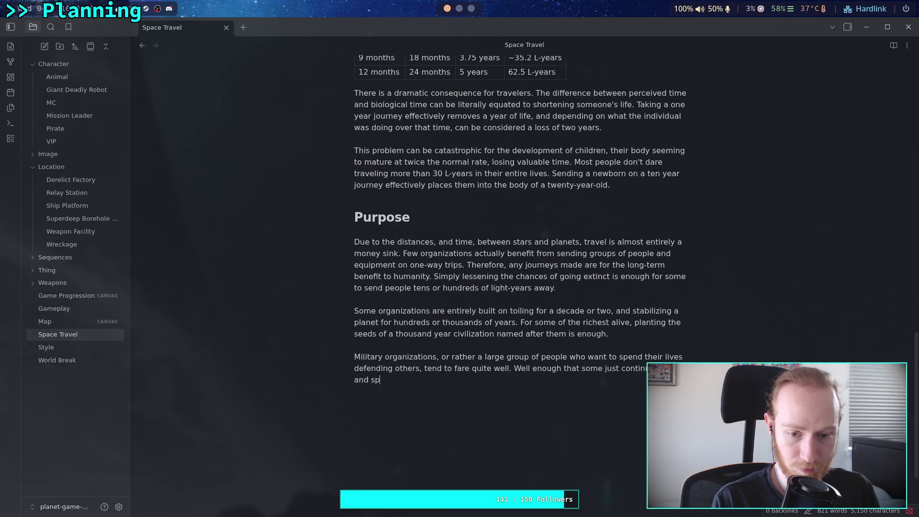
{"action": "type", "text": "read to "}
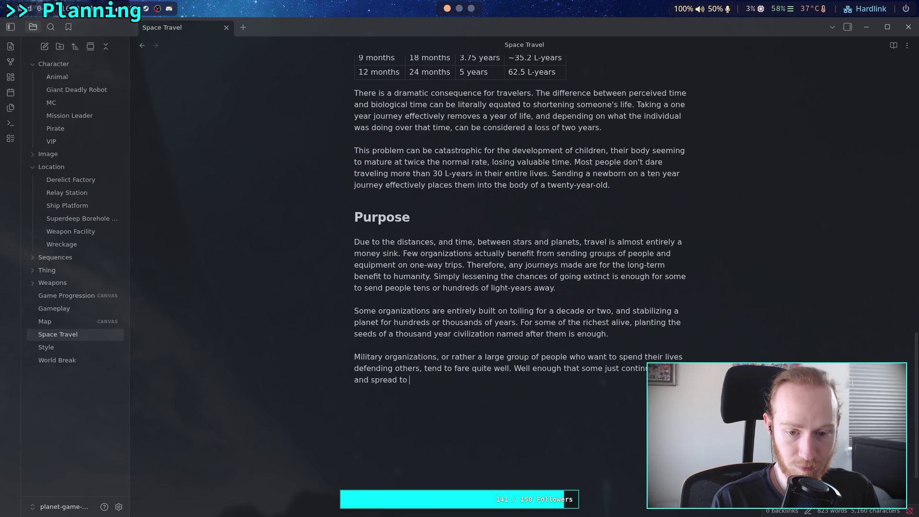
{"action": "type", "text": "other "}
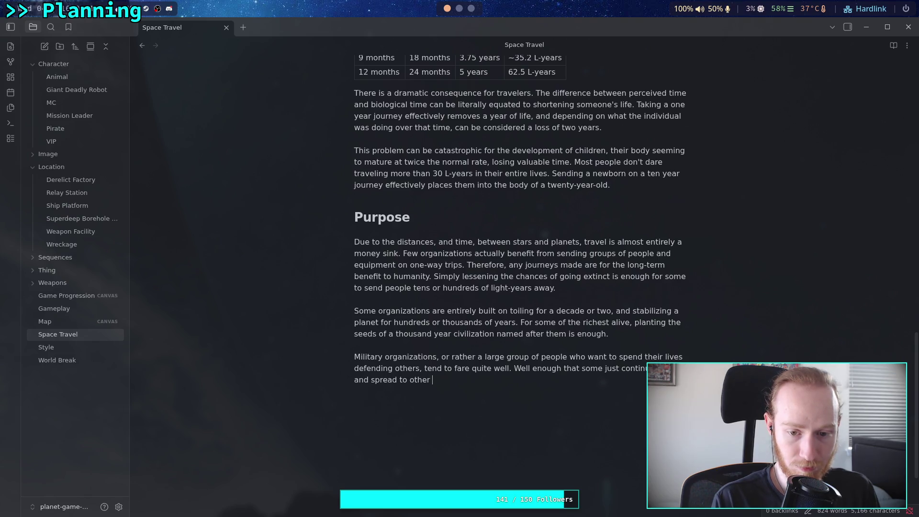
{"action": "type", "text": "stars"}
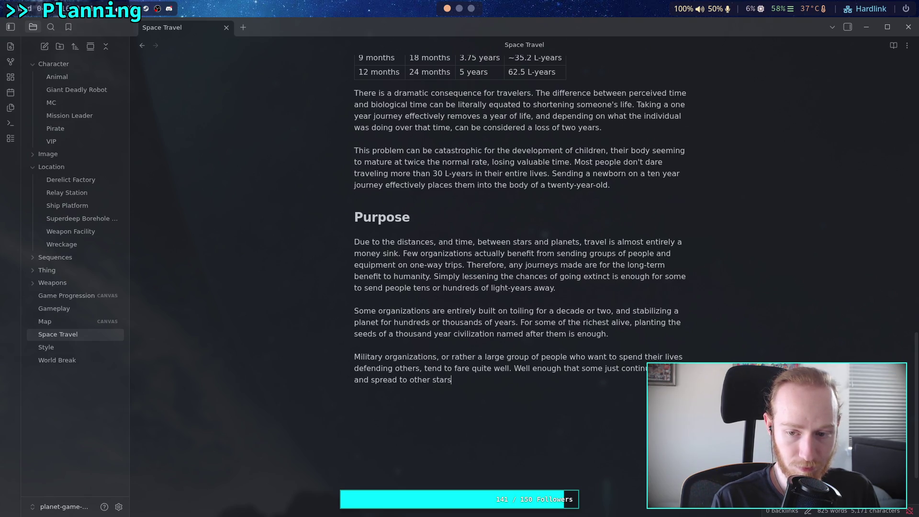
{"action": "type", "text": "."}
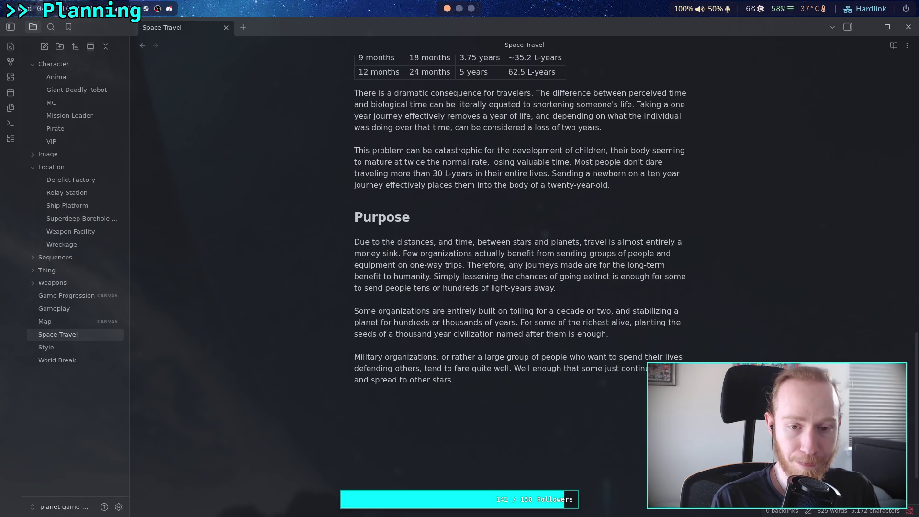
{"action": "key", "text": "Return"}
Remove the empty line, add a period to the Military paragraph, and start a new paragraph.
{"action": "key", "text": "BackSpace"}
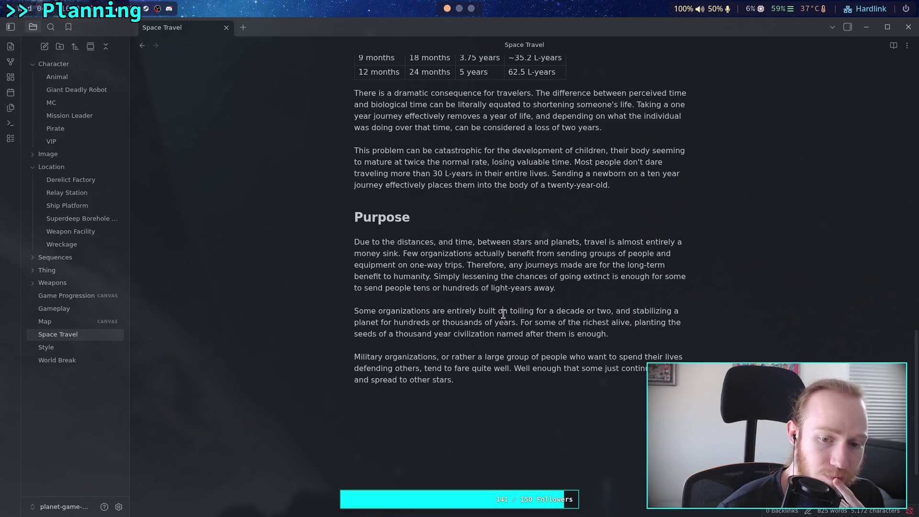
{"action": "left_click", "coordinate": [502, 311]}
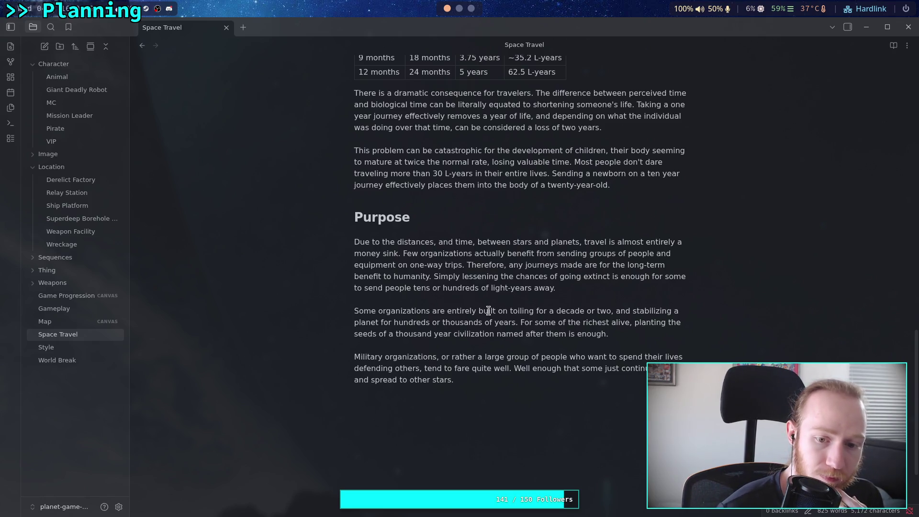
{"action": "left_click", "coordinate": [509, 371]}
{"action": "type", "text": "."}
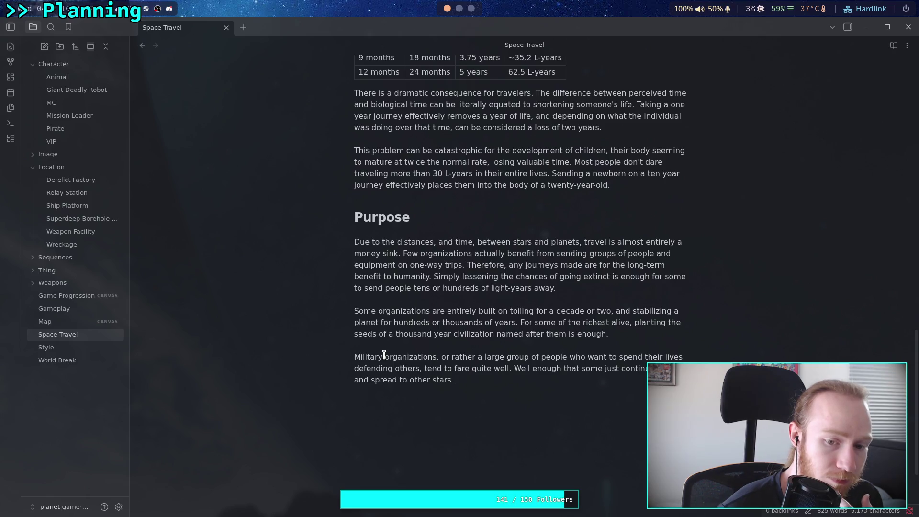
{"action": "left_click", "coordinate": [508, 412]}
{"action": "key", "text": "Return"}
Write the tribal-migration paragraph where great grandchildren repeat the journey years later.
{"action": "type", "text": "Space travel"}
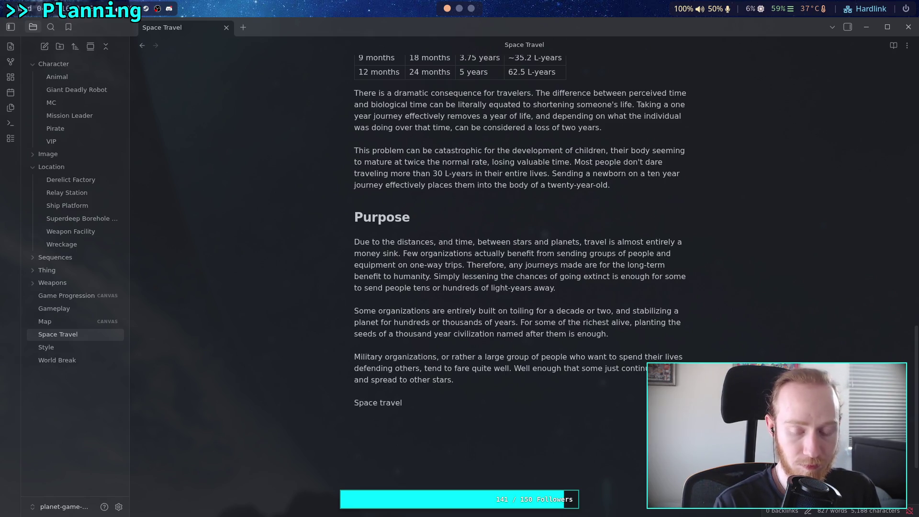
{"action": "type", "text": " is not so different from tribal migration. "}
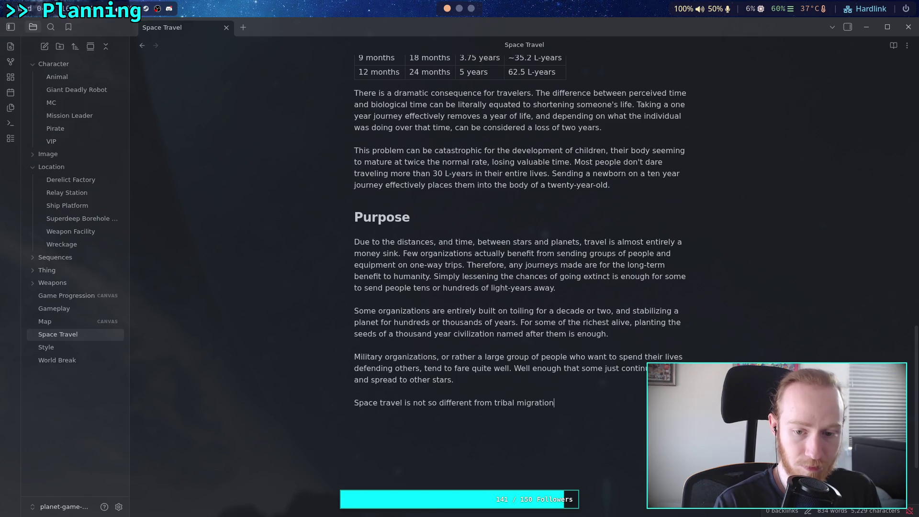
{"action": "type", "text": "A group "}
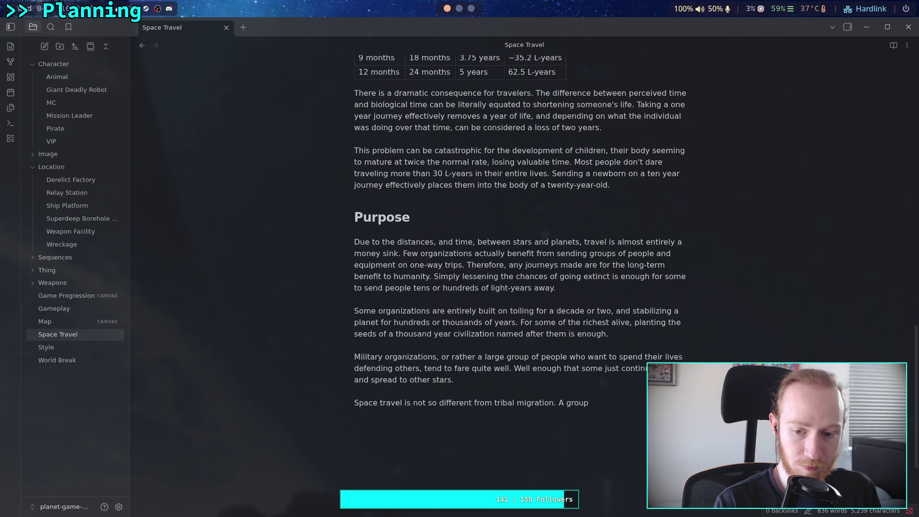
{"action": "type", "text": "hops "}
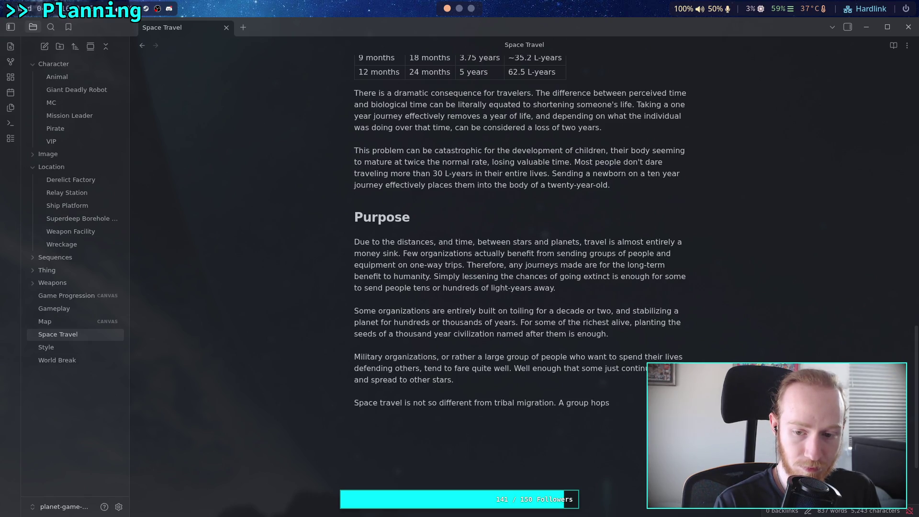
{"action": "type", "text": "to a ne"}
{"action": "type", "text": "w "}
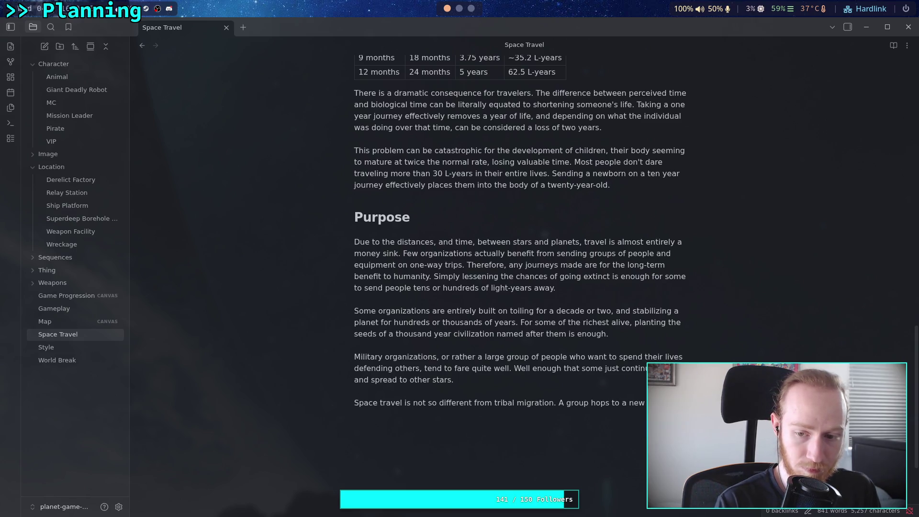
{"action": "type", "text": "and the"}
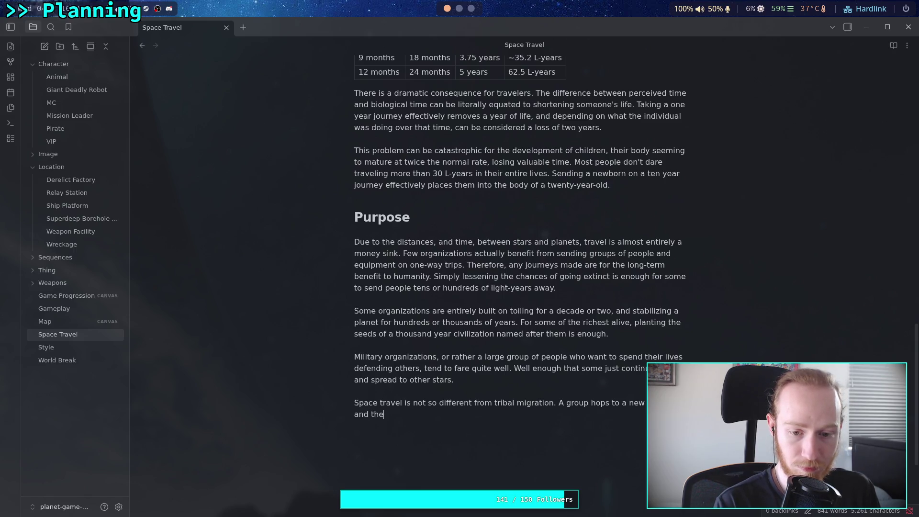
{"action": "type", "text": "ir children "}
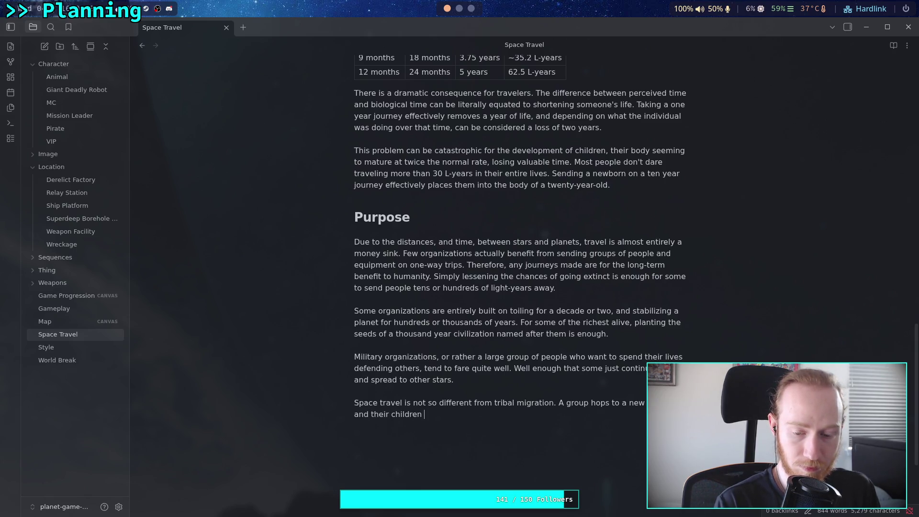
{"action": "key", "text": "BackSpace"}
{"action": "key", "text": "BackSpace"}
{"action": "key", "text": "BackSpace"}
{"action": "key", "text": "BackSpace"}
{"action": "key", "text": "BackSpace"}
{"action": "key", "text": "BackSpace"}
{"action": "key", "text": "BackSpace"}
{"action": "key", "text": "BackSpace"}
{"action": "key", "text": "BackSpace"}
{"action": "type", "text": "great r"}
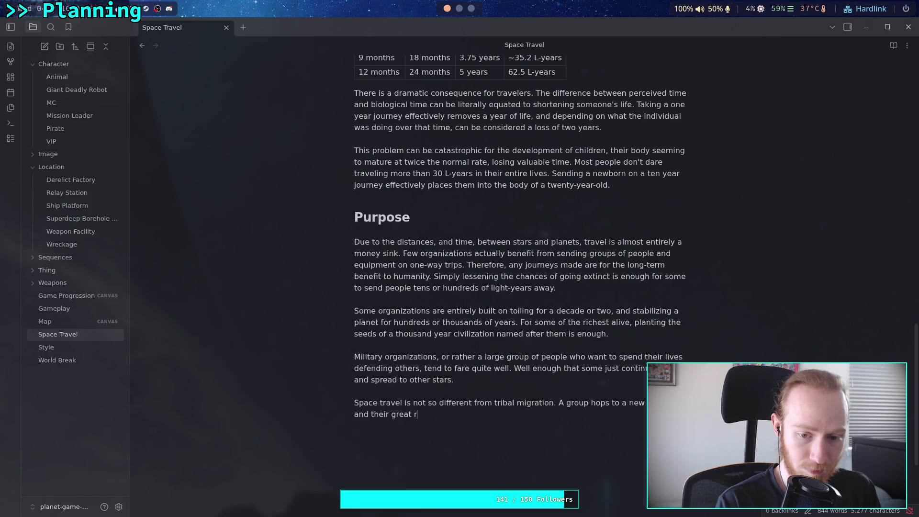
{"action": "key", "text": "BackSpace"}
{"action": "type", "text": "grand"}
{"action": "key", "text": "BackSpace"}
{"action": "key", "text": "BackSpace"}
{"action": "type", "text": "dchildren "}
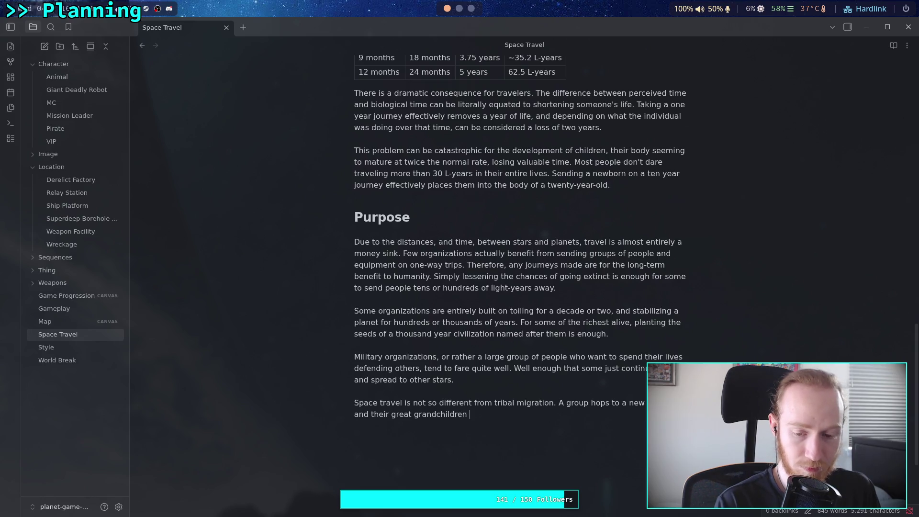
{"action": "type", "text": "end up doing the same "}
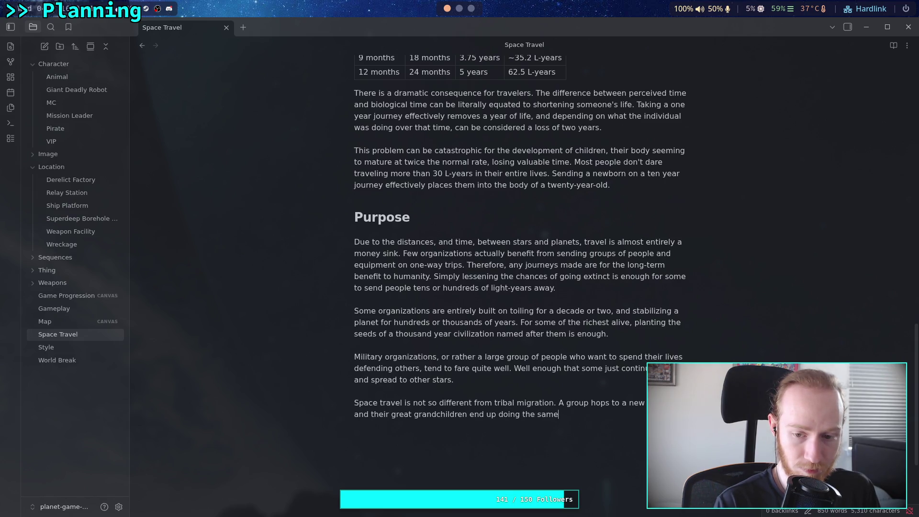
{"action": "type", "text": "thing again."}
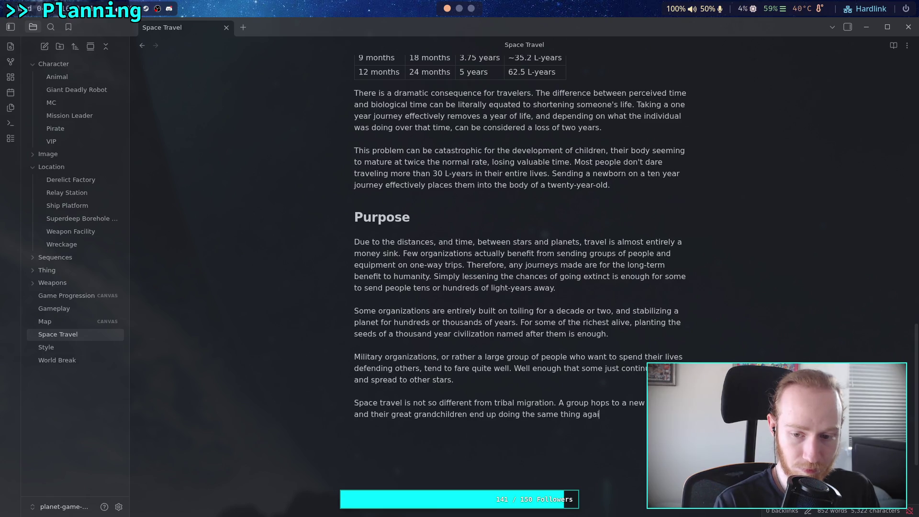
{"action": "key", "text": "BackSpace"}
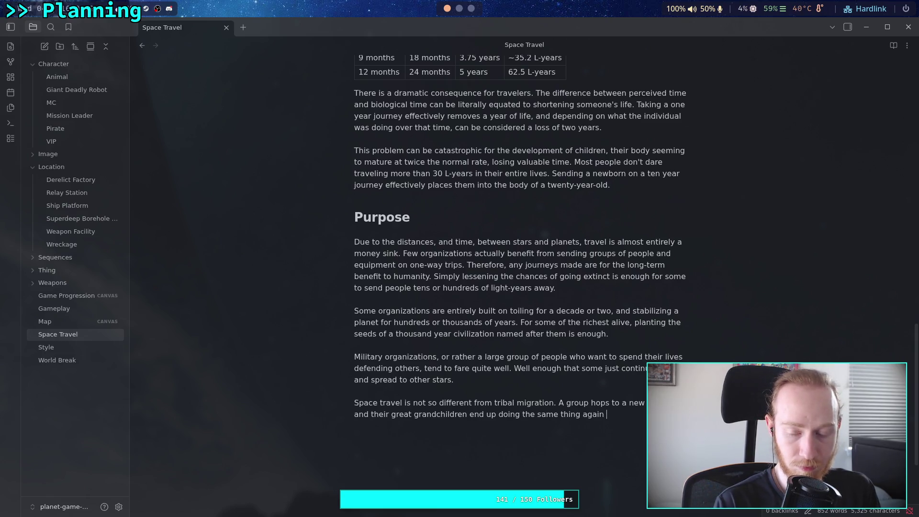
{"action": "type", "text": "some "}
{"action": "type", "text": "40 year"}
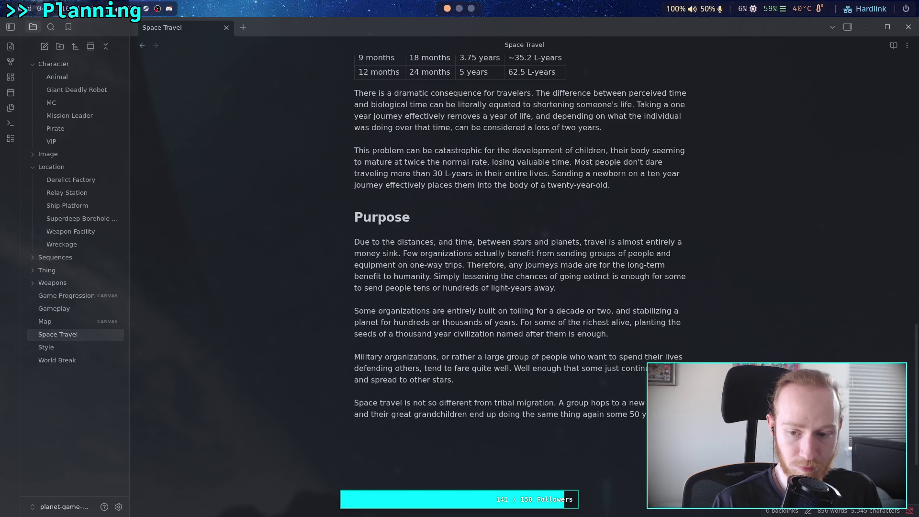
{"action": "type", "text": "."}
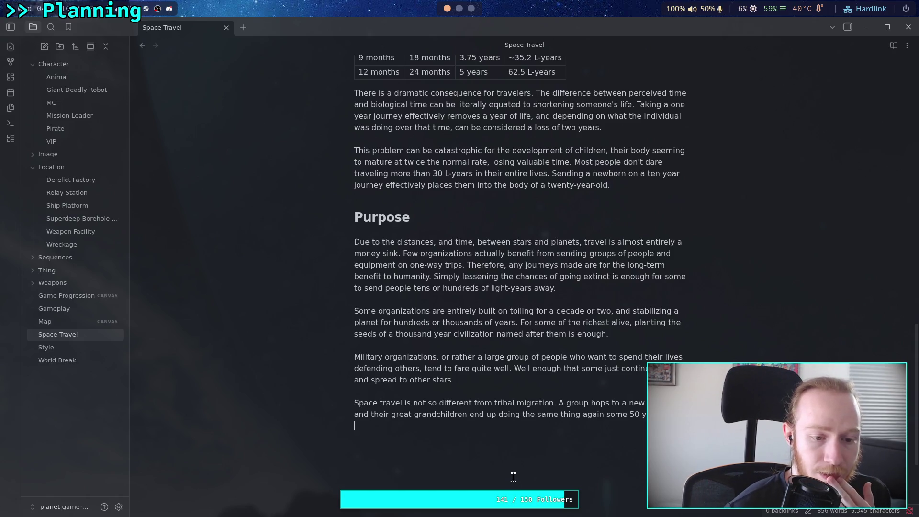
Open the Game Progression canvas and zoom around it.
{"action": "left_click", "coordinate": [67, 295]}
{"action": "scroll", "coordinate": [361, 353], "scroll_direction": "up", "scroll_amount": 2}
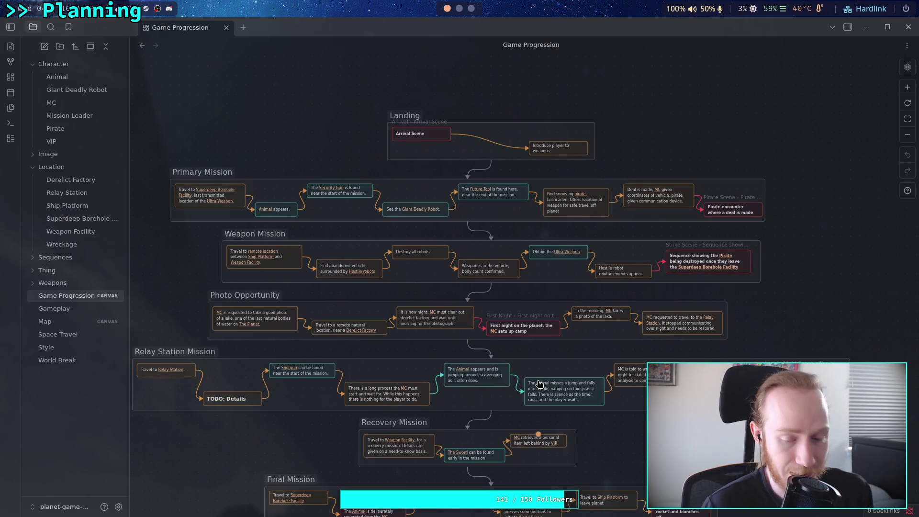
{"action": "scroll", "coordinate": [537, 383], "scroll_direction": "up", "scroll_amount": 5}
{"action": "scroll", "coordinate": [435, 397], "scroll_direction": "down", "scroll_amount": 5}
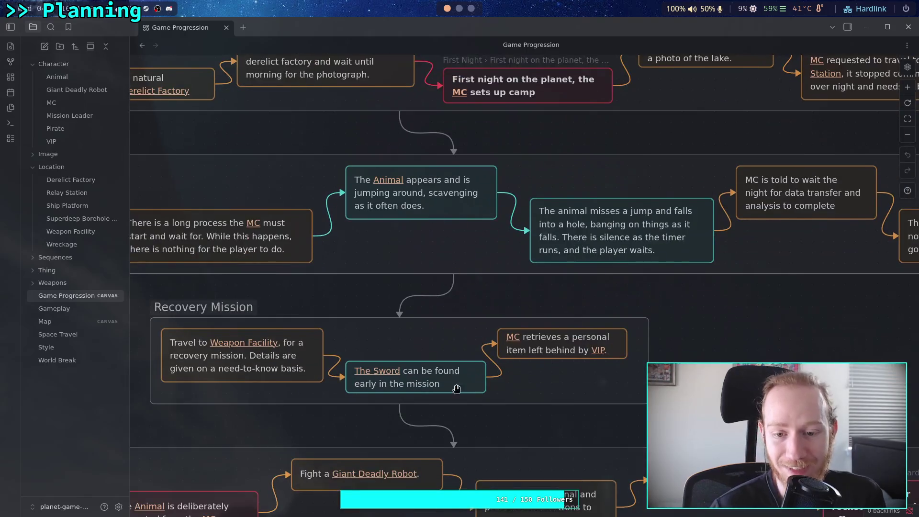
{"action": "scroll", "coordinate": [224, 334], "scroll_direction": "down", "scroll_amount": 1}
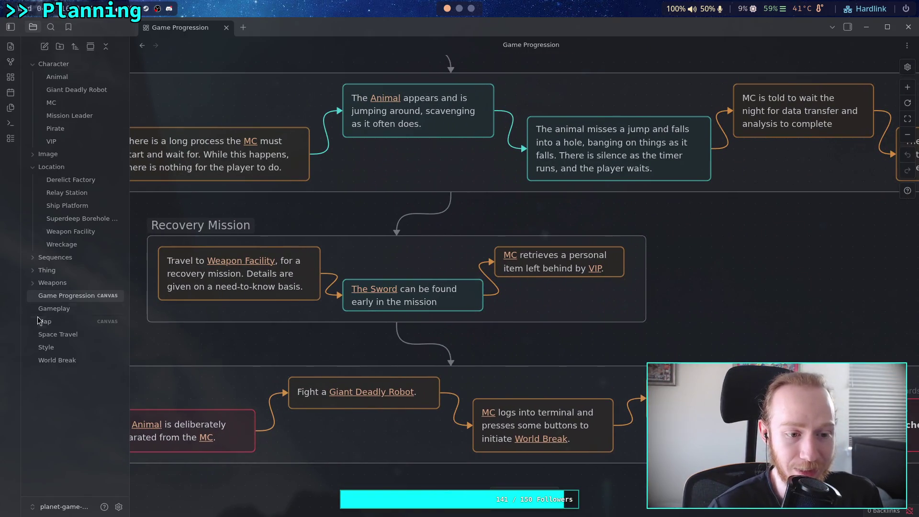
Pan over the Map canvas's location nodes, then open the MC character note.
{"action": "left_click", "coordinate": [43, 321]}
{"action": "mouse_move", "coordinate": [455, 335]}
{"action": "left_mouse_down"}
{"action": "mouse_move", "coordinate": [412, 273]}
{"action": "mouse_move", "coordinate": [413, 314]}
{"action": "left_mouse_up"}
{"action": "scroll", "coordinate": [413, 314], "scroll_direction": "down", "scroll_amount": 1}
{"action": "scroll", "coordinate": [396, 303], "scroll_direction": "up", "scroll_amount": 1}
{"action": "left_click_drag", "start_coordinate": [328, 297], "coordinate": [332, 311]}
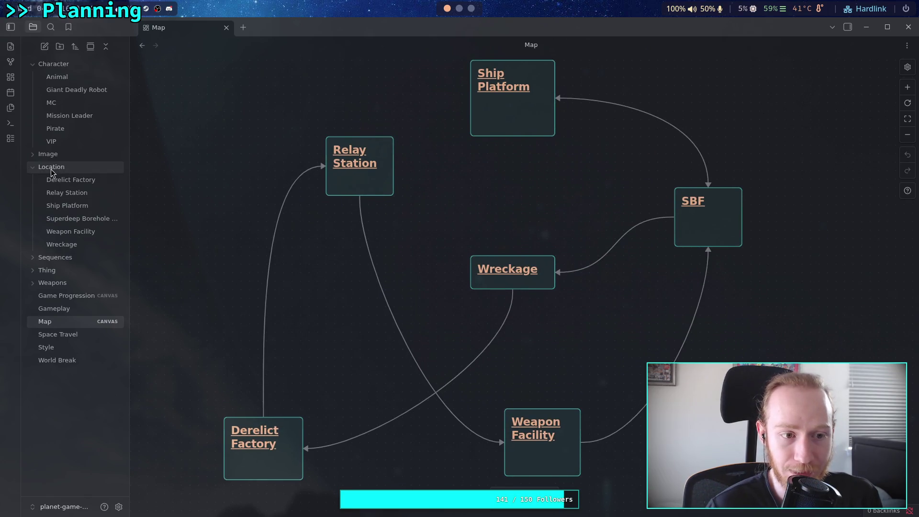
{"action": "left_click", "coordinate": [52, 103]}
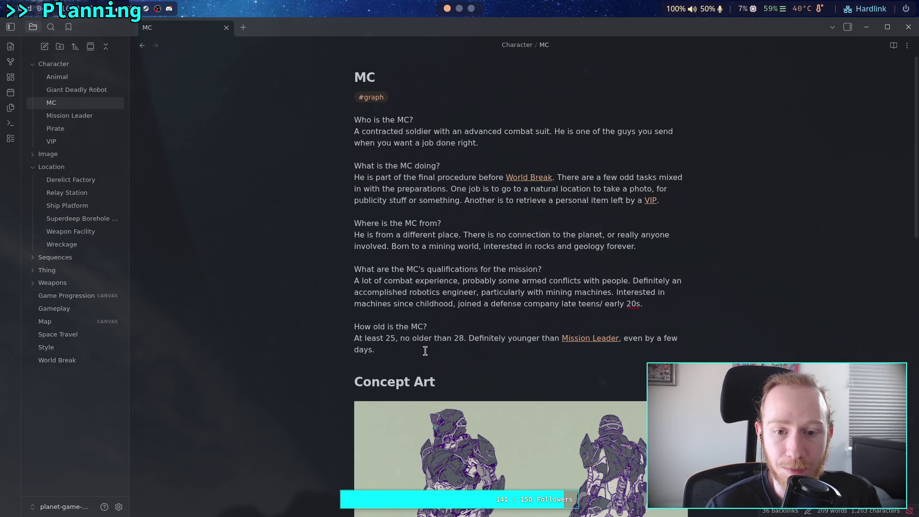
Place the caret on the MC note's days and forever lines, then return to Space Travel.
{"action": "left_click", "coordinate": [426, 351]}
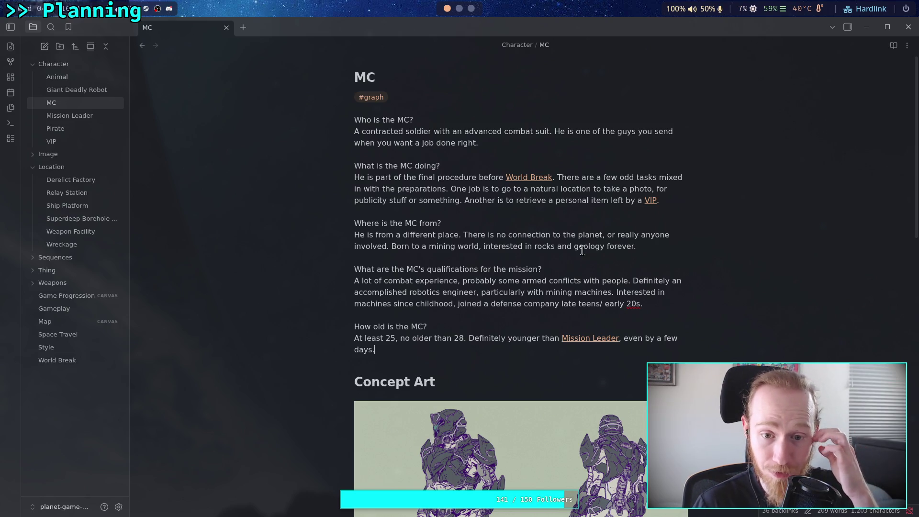
{"action": "left_click", "coordinate": [653, 247]}
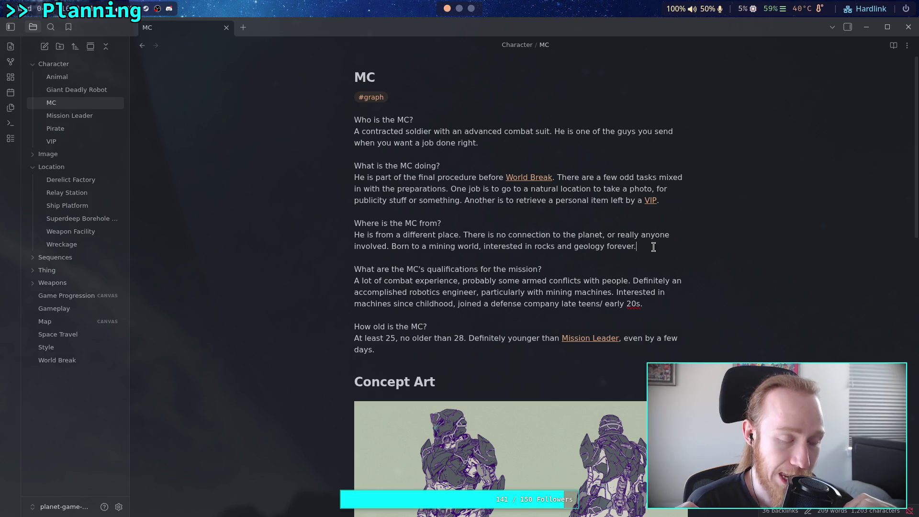
{"action": "left_click", "coordinate": [654, 247]}
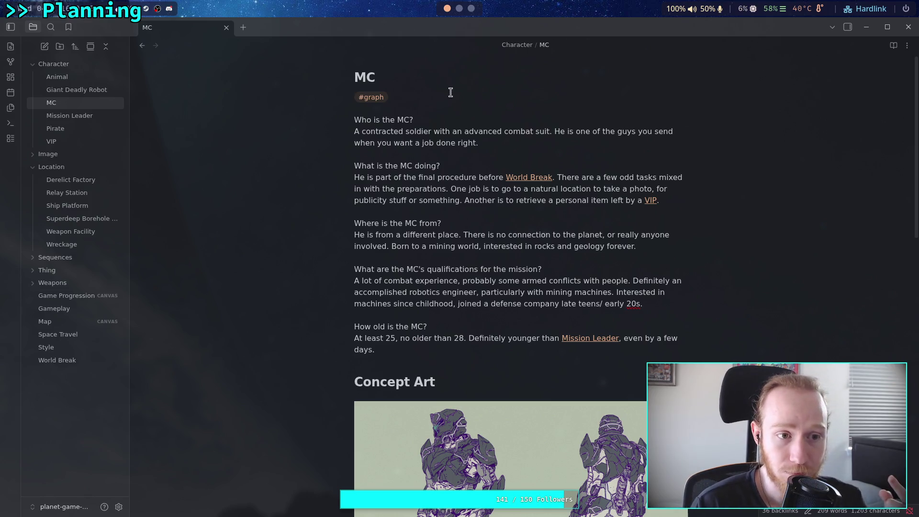
{"action": "left_click", "coordinate": [79, 335]}
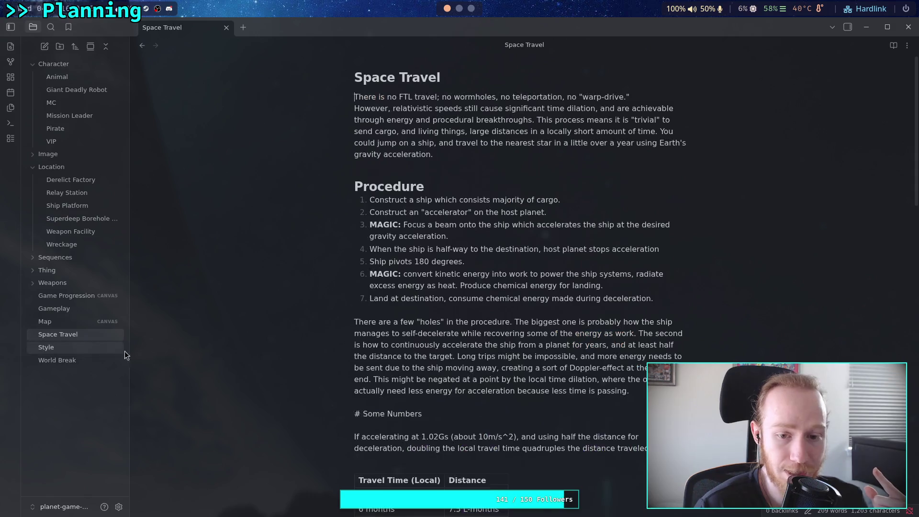
{"action": "scroll", "coordinate": [554, 347], "scroll_direction": "down", "scroll_amount": 13}
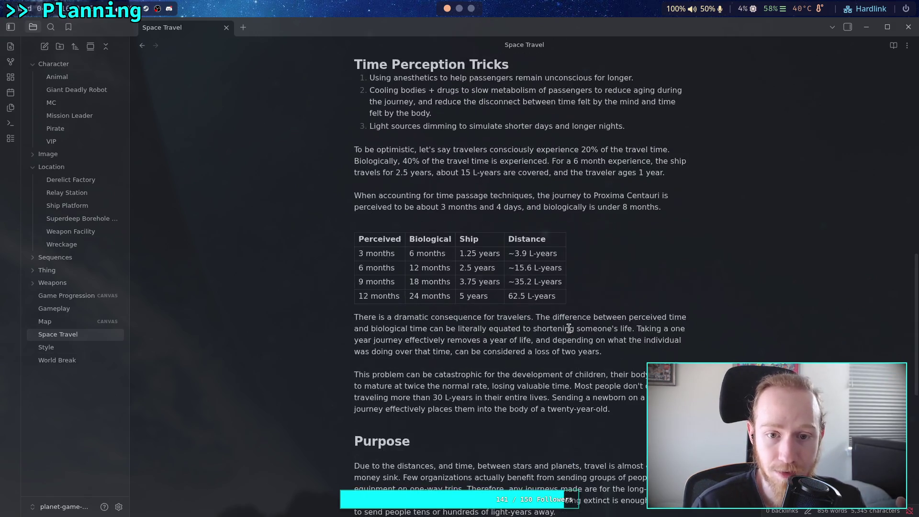
{"action": "scroll", "coordinate": [569, 328], "scroll_direction": "up", "scroll_amount": 2}
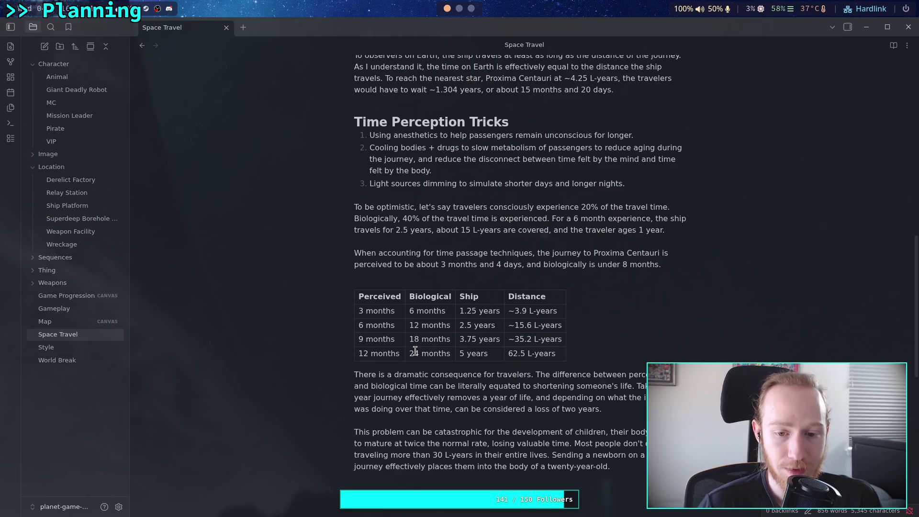
Select the 9 months and 12 months table rows and the dramatic-consequence paragraph.
{"action": "left_click_drag", "start_coordinate": [367, 340], "coordinate": [532, 341]}
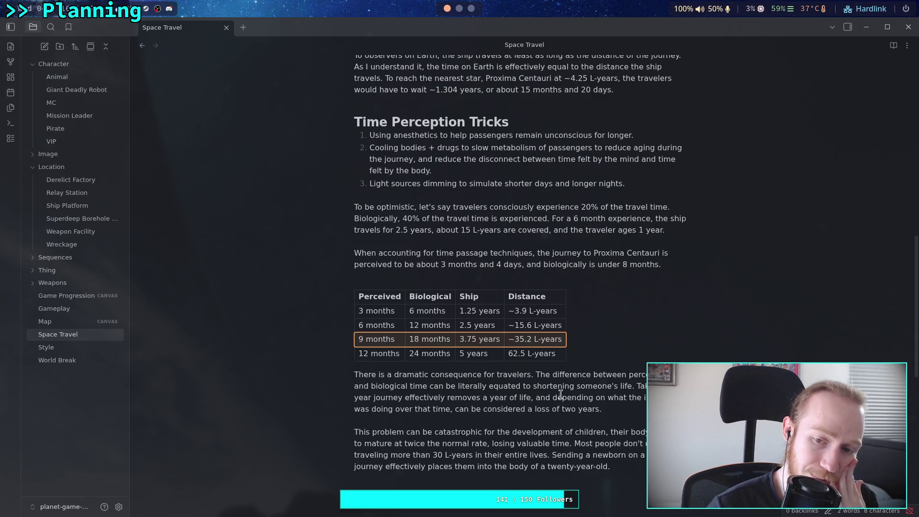
{"action": "mouse_move", "coordinate": [604, 410]}
{"action": "left_mouse_down"}
{"action": "mouse_move", "coordinate": [357, 397]}
{"action": "mouse_move", "coordinate": [354, 376]}
{"action": "left_mouse_up"}
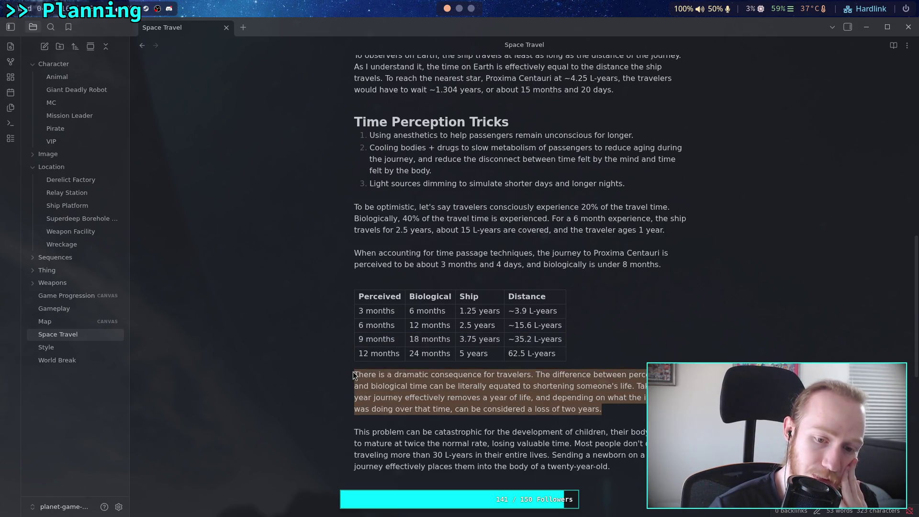
{"action": "left_click_drag", "start_coordinate": [602, 411], "coordinate": [348, 376]}
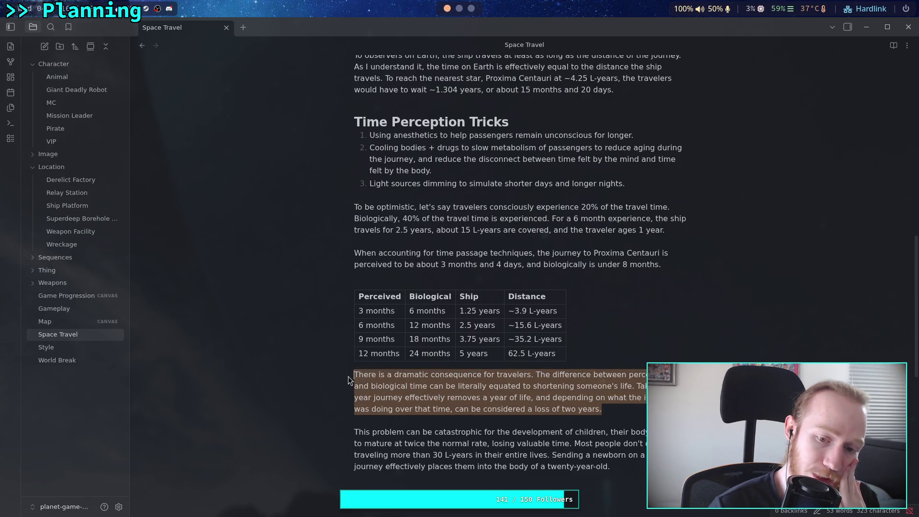
{"action": "left_click", "coordinate": [423, 386]}
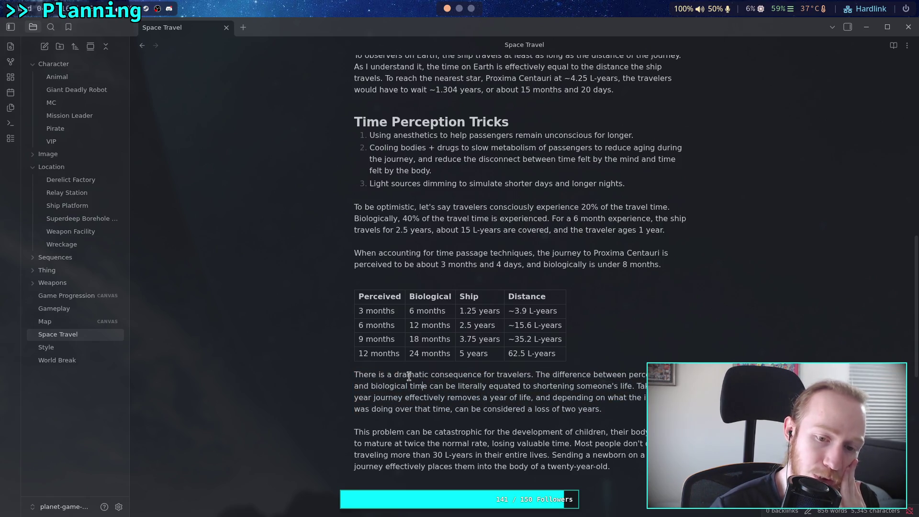
{"action": "left_click_drag", "start_coordinate": [357, 354], "coordinate": [532, 353]}
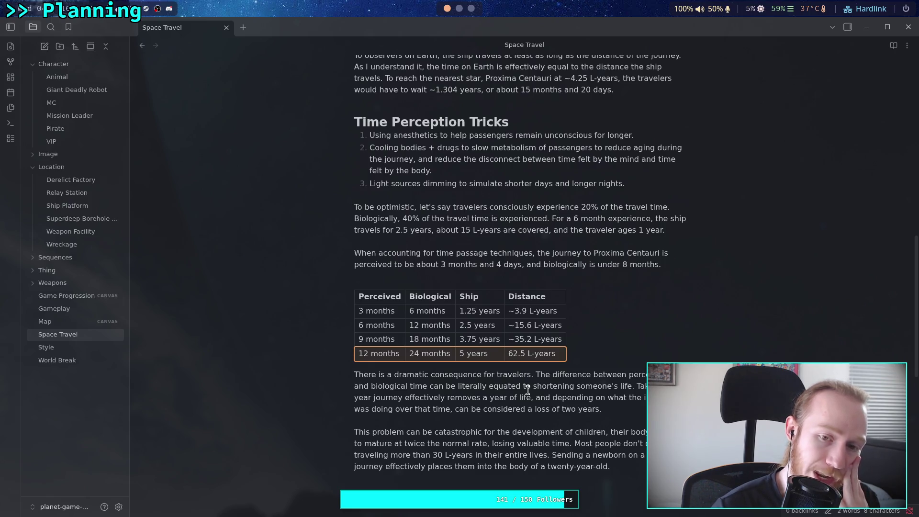
Select procedure step 3 about the beam, then switch to the travel-time spreadsheet.
{"action": "scroll", "coordinate": [527, 390], "scroll_direction": "up", "scroll_amount": 10}
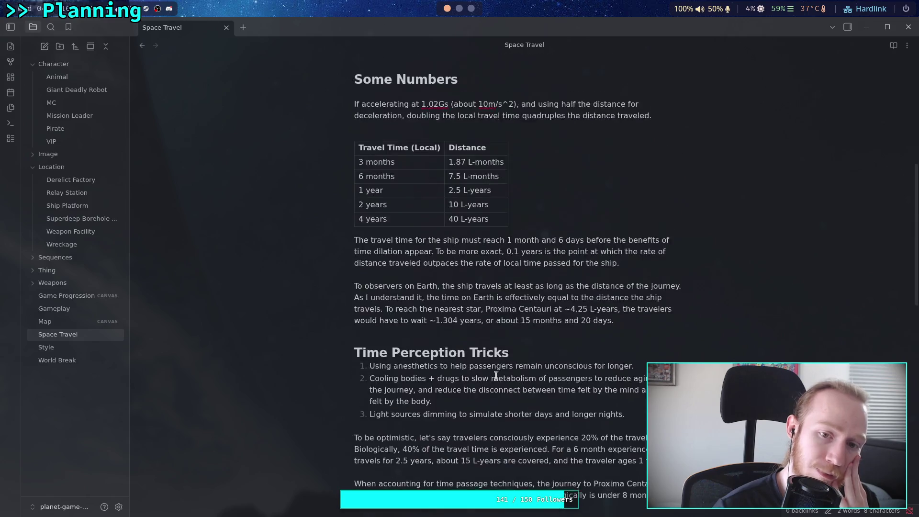
{"action": "left_click_drag", "start_coordinate": [367, 225], "coordinate": [450, 239]}
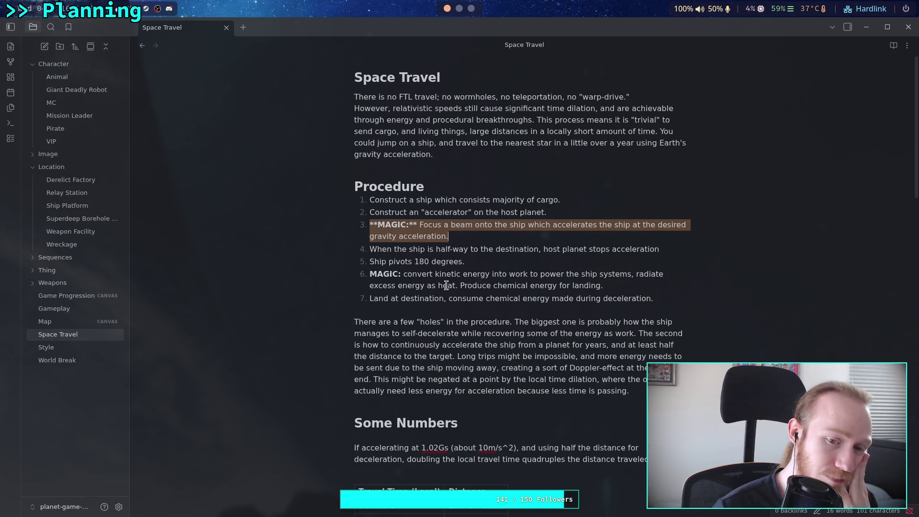
{"action": "left_click", "coordinate": [355, 322]}
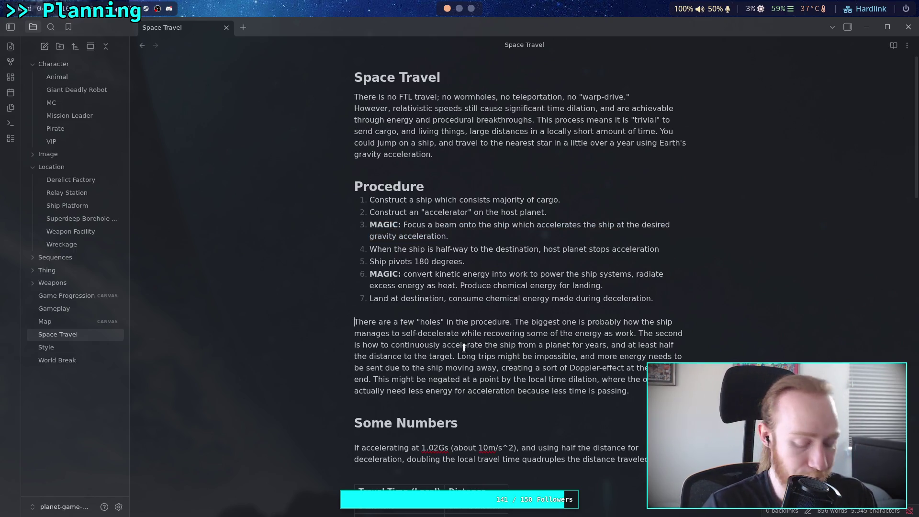
{"action": "key", "text": "super+3"}
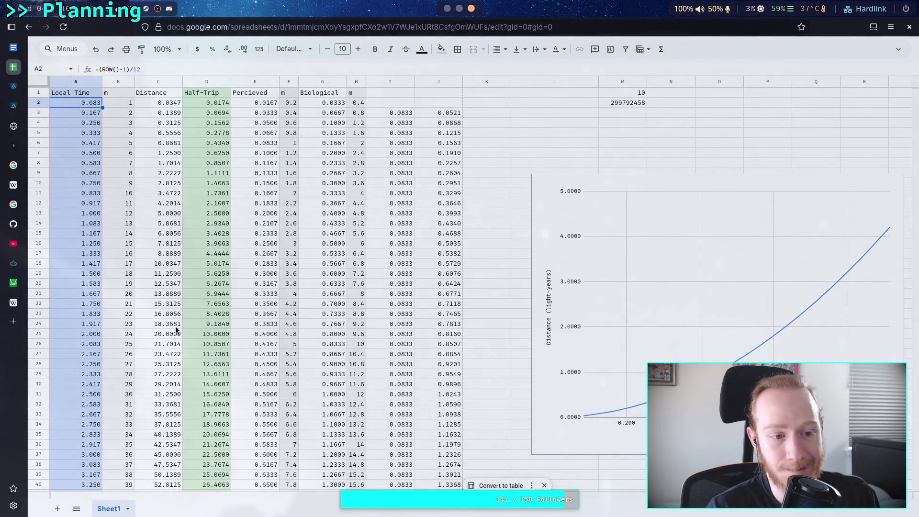
In Wikipedia's Feasibility section, highlight list item 2 on environmental propulsion.
{"action": "key", "text": "ctrl+9"}
{"action": "scroll", "coordinate": [378, 342], "scroll_direction": "up", "scroll_amount": 3}
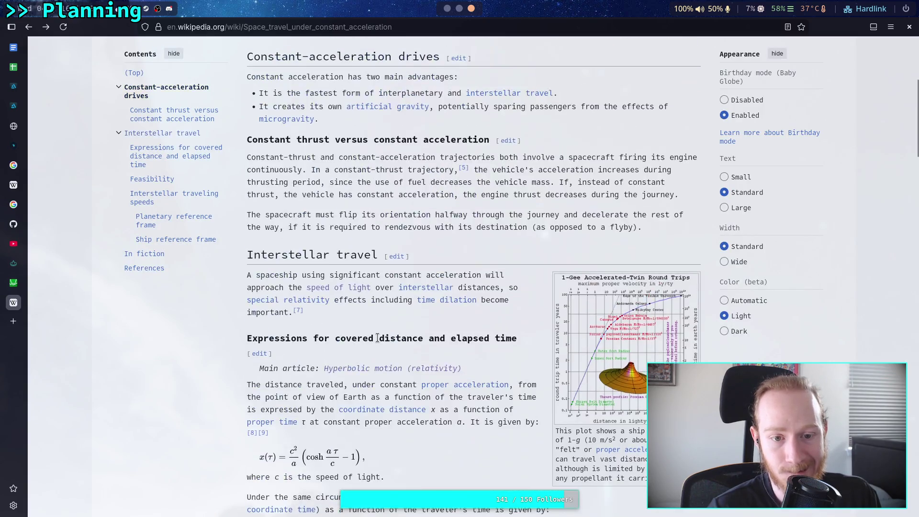
{"action": "scroll", "coordinate": [381, 340], "scroll_direction": "down", "scroll_amount": 4}
{"action": "scroll", "coordinate": [383, 337], "scroll_direction": "up", "scroll_amount": 3}
{"action": "scroll", "coordinate": [383, 337], "scroll_direction": "down", "scroll_amount": 6}
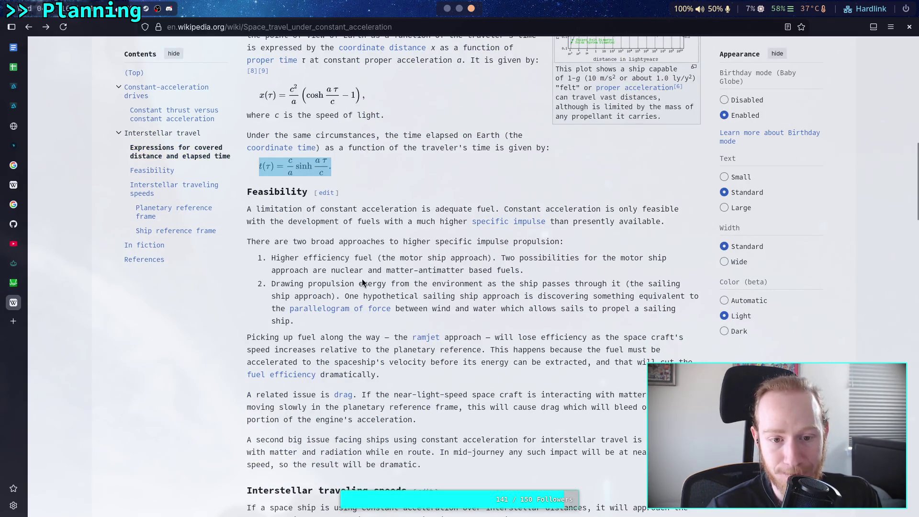
{"action": "left_click", "coordinate": [272, 284]}
{"action": "mouse_move", "coordinate": [272, 283]}
{"action": "left_mouse_down"}
{"action": "mouse_move", "coordinate": [542, 296]}
{"action": "mouse_move", "coordinate": [529, 320]}
{"action": "left_mouse_up"}
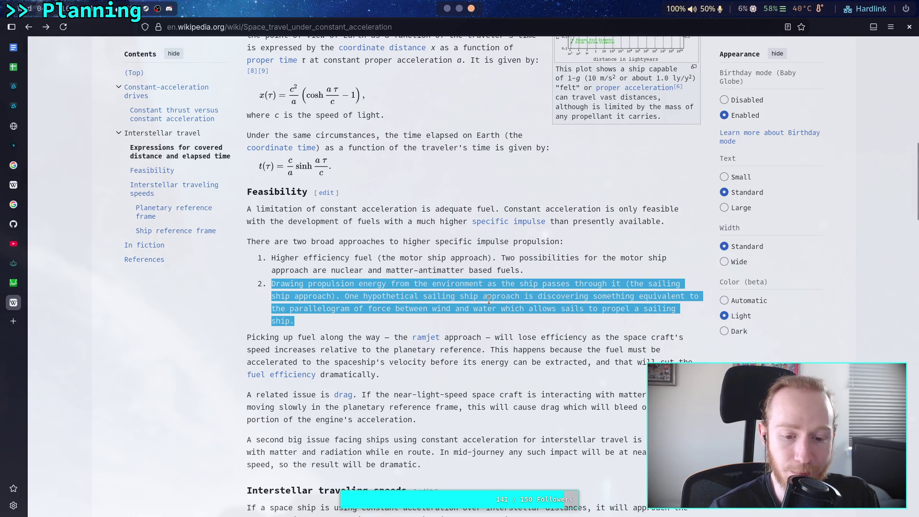
{"action": "left_click", "coordinate": [318, 283]}
{"action": "mouse_move", "coordinate": [271, 284]}
{"action": "left_mouse_down"}
{"action": "mouse_move", "coordinate": [541, 287]}
{"action": "mouse_move", "coordinate": [337, 297]}
{"action": "left_mouse_up"}
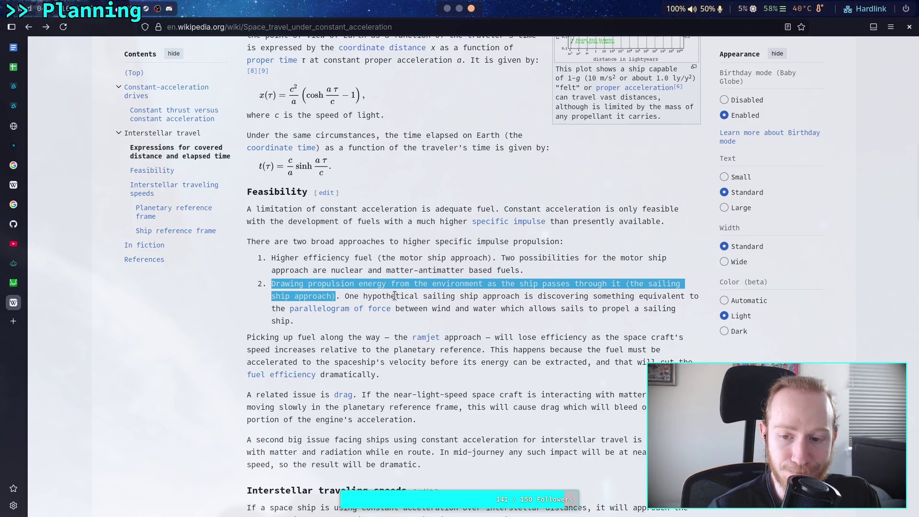
Highlight and re-read the hypothetical sailing ship sentence in item 2.
{"action": "mouse_move", "coordinate": [347, 312]}
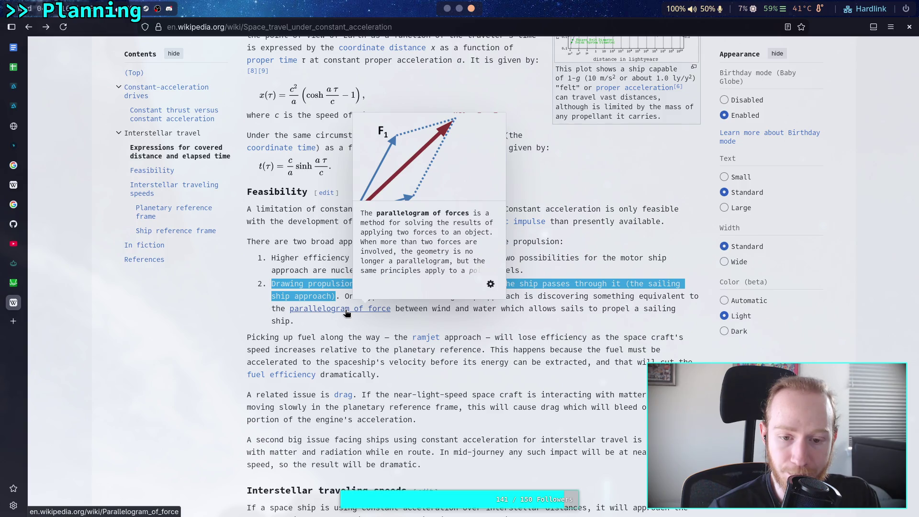
{"action": "left_click_drag", "start_coordinate": [436, 310], "coordinate": [579, 310]}
{"action": "left_click_drag", "start_coordinate": [342, 295], "coordinate": [492, 296]}
{"action": "left_click", "coordinate": [520, 295]}
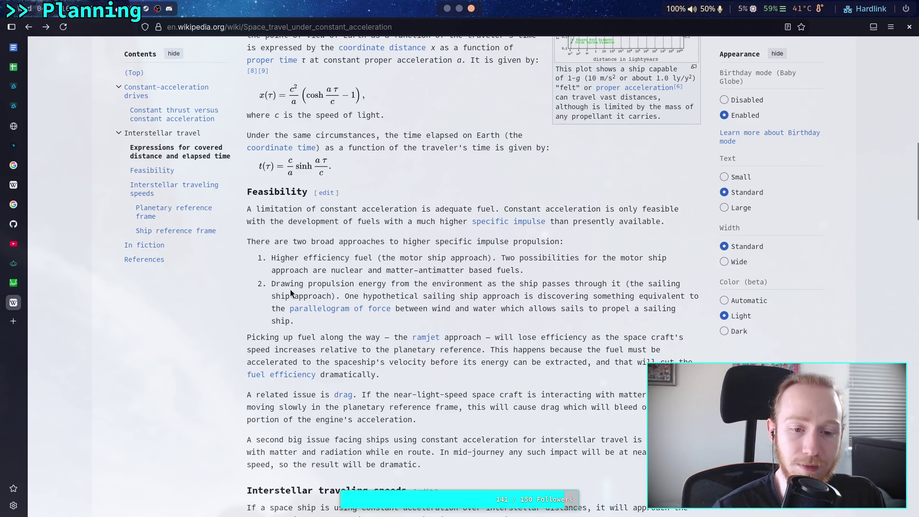
{"action": "left_click_drag", "start_coordinate": [271, 283], "coordinate": [309, 286]}
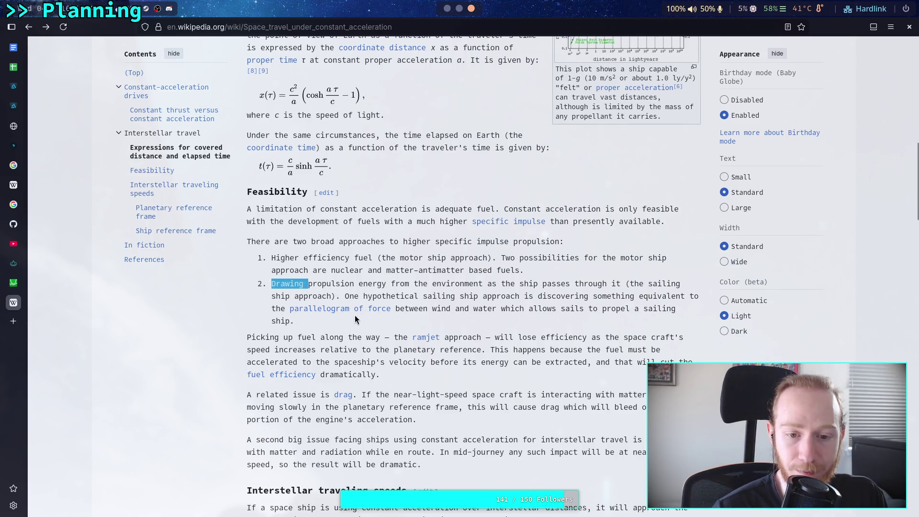
{"action": "mouse_move", "coordinate": [345, 297]}
{"action": "left_mouse_down"}
{"action": "mouse_move", "coordinate": [391, 309]}
{"action": "mouse_move", "coordinate": [312, 325]}
{"action": "left_mouse_up"}
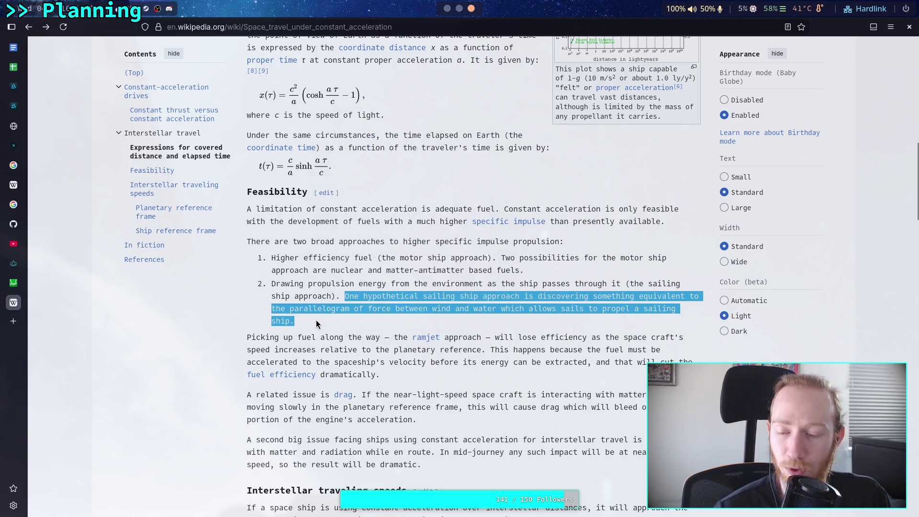
{"action": "left_click", "coordinate": [309, 339]}
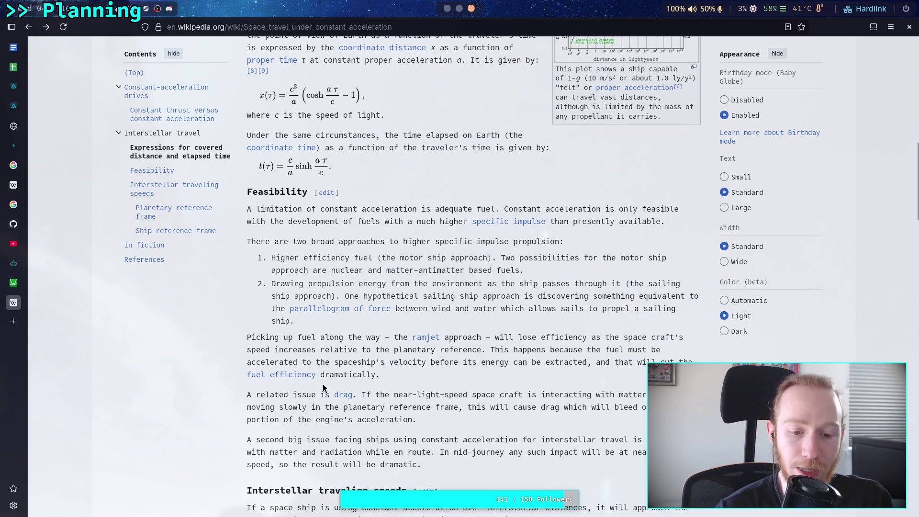
Highlight the fuel pickup paragraph and list item 2, then switch to the Python terminal.
{"action": "left_click_drag", "start_coordinate": [383, 377], "coordinate": [253, 338]}
{"action": "left_click", "coordinate": [344, 350]}
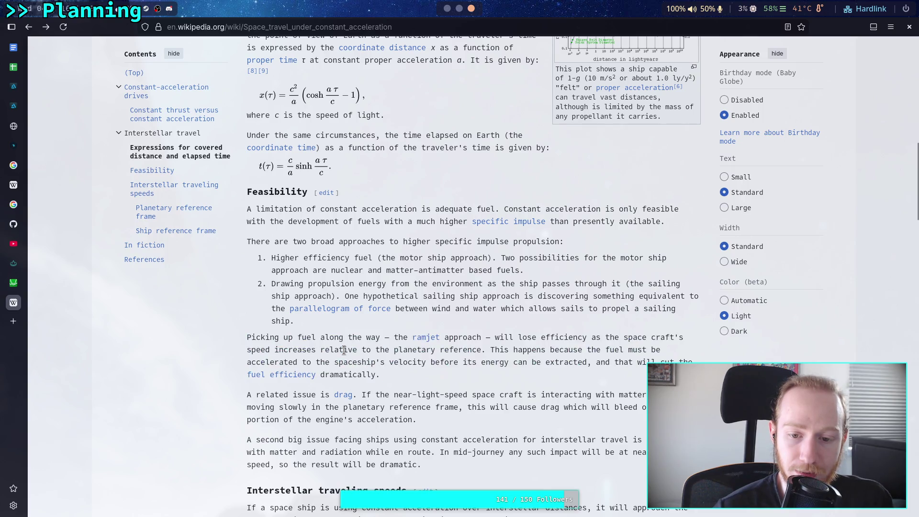
{"action": "left_click_drag", "start_coordinate": [326, 330], "coordinate": [277, 283]}
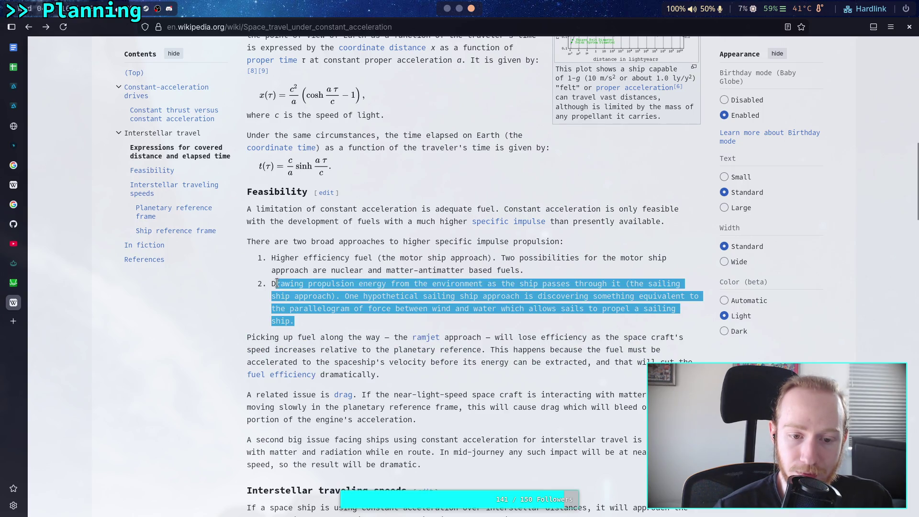
{"action": "left_click", "coordinate": [278, 283]}
{"action": "left_click", "coordinate": [459, 9]}
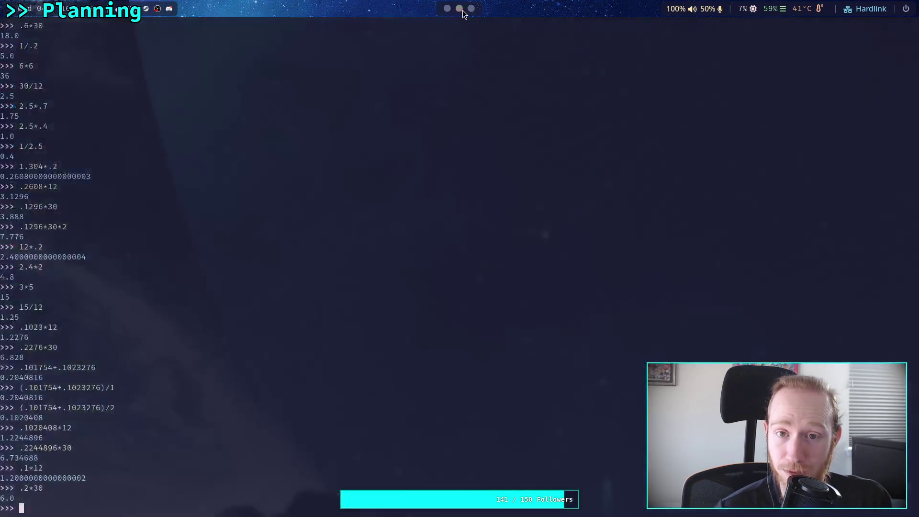
Back in Space Travel, select procedure step 3, then place the caret below the holes paragraph.
{"action": "left_click", "coordinate": [446, 11]}
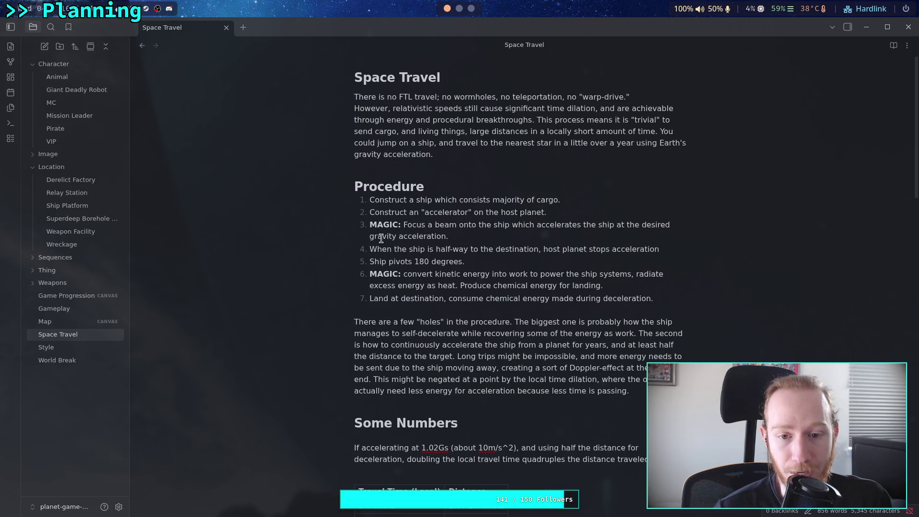
{"action": "left_click_drag", "start_coordinate": [369, 225], "coordinate": [449, 238]}
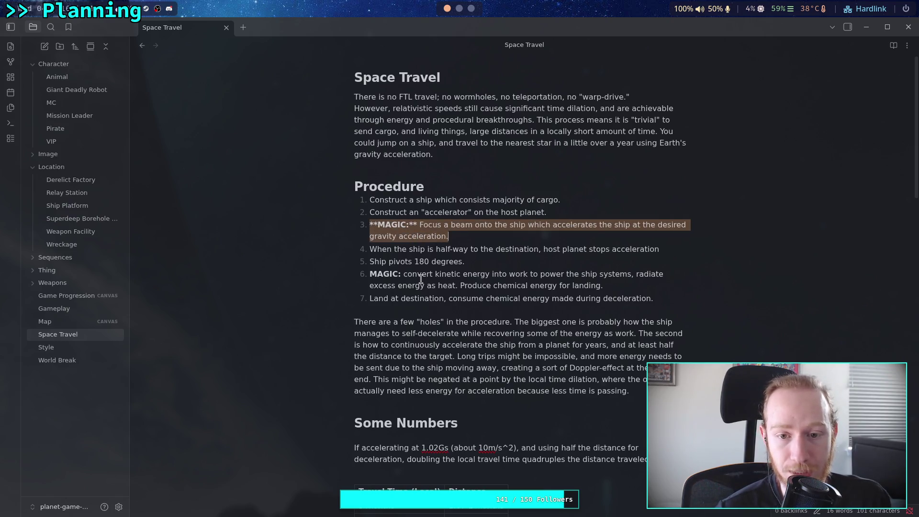
{"action": "left_click", "coordinate": [450, 249]}
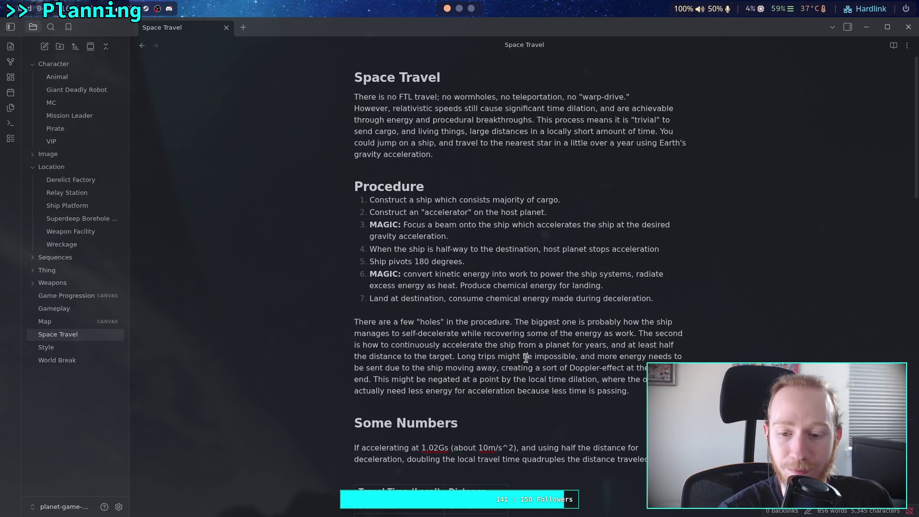
{"action": "left_click", "coordinate": [544, 407]}
Scroll through the Space Travel note, placing the caret below several paragraphs.
{"action": "scroll", "coordinate": [574, 403], "scroll_direction": "down", "scroll_amount": 3}
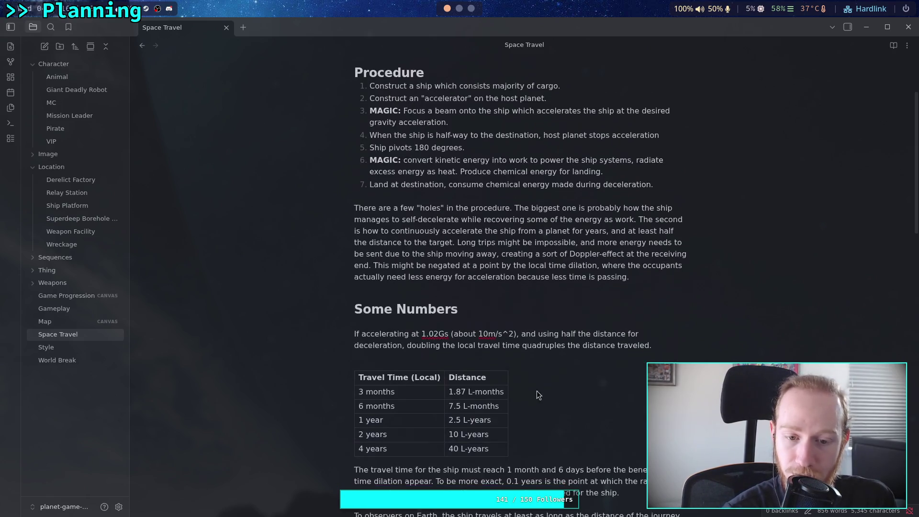
{"action": "left_click", "coordinate": [499, 354]}
{"action": "scroll", "coordinate": [499, 353], "scroll_direction": "down", "scroll_amount": 6}
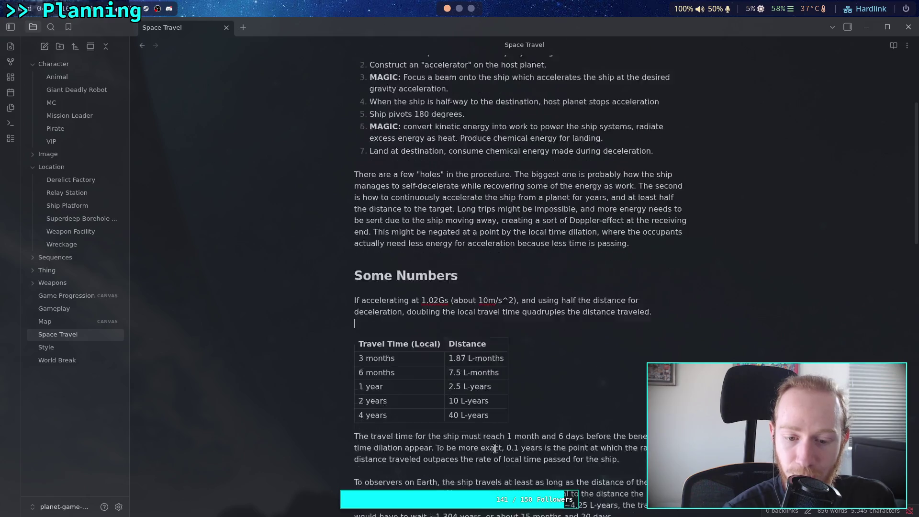
{"action": "left_click", "coordinate": [523, 335]}
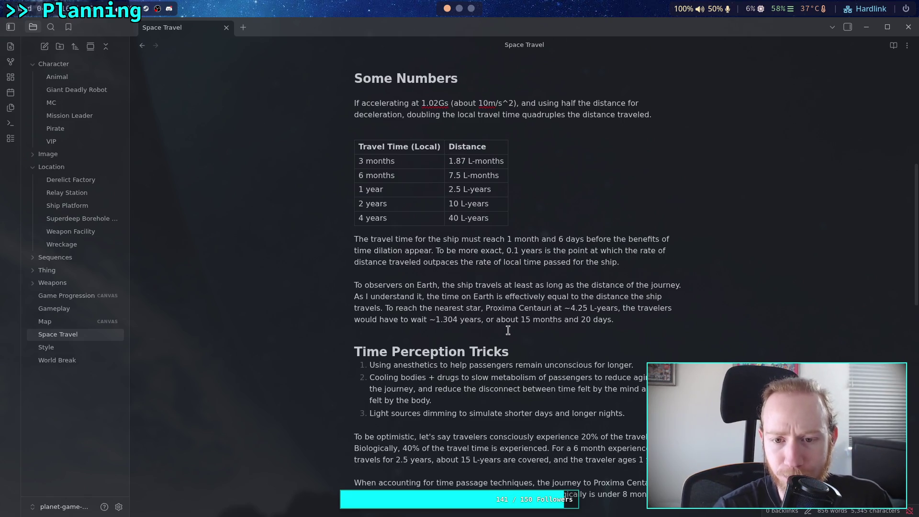
{"action": "scroll", "coordinate": [510, 331], "scroll_direction": "up", "scroll_amount": 6}
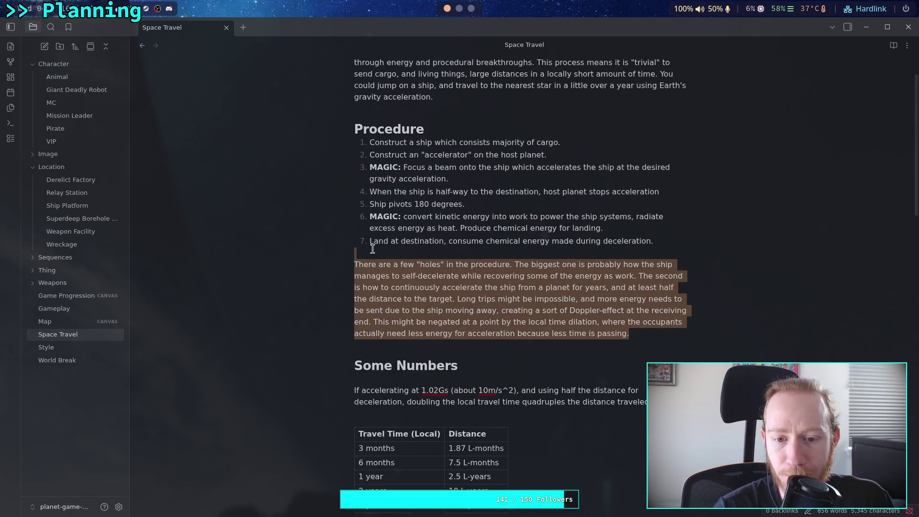
{"action": "left_click", "coordinate": [558, 277]}
{"action": "scroll", "coordinate": [650, 343], "scroll_direction": "down", "scroll_amount": 20}
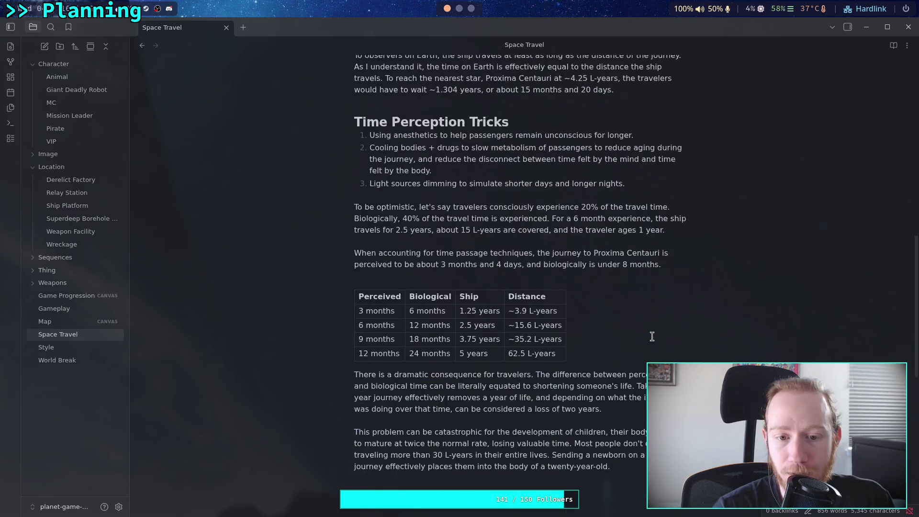
Add a heading line at the note's end, then delete the typed heading text.
{"action": "left_click", "coordinate": [632, 359]}
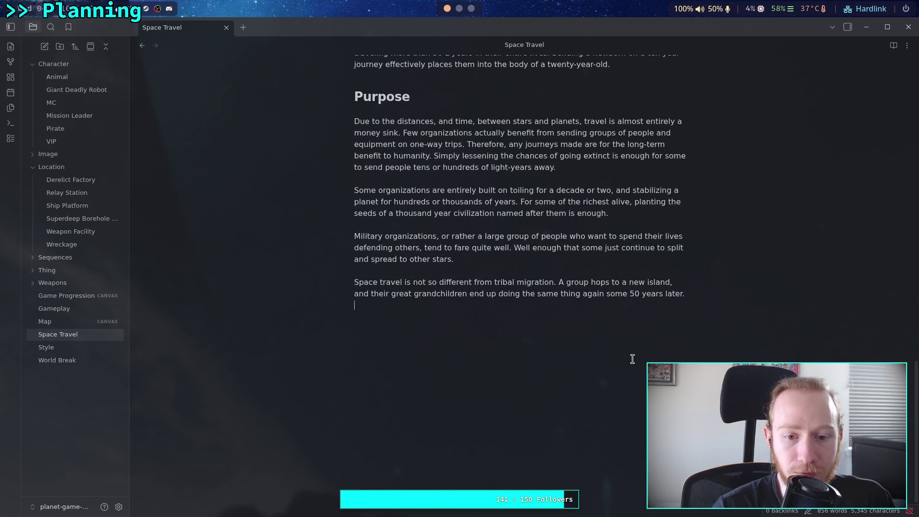
{"action": "key", "text": "Return"}
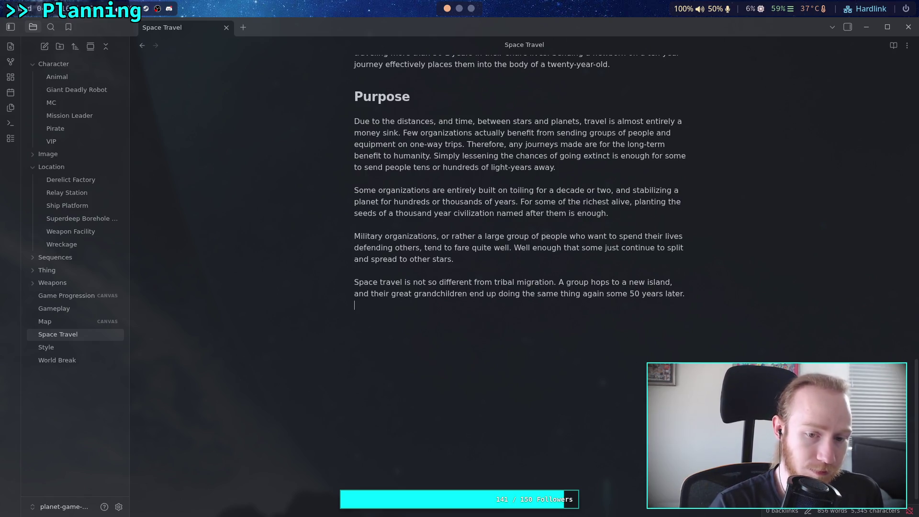
{"action": "type", "text": "# "}
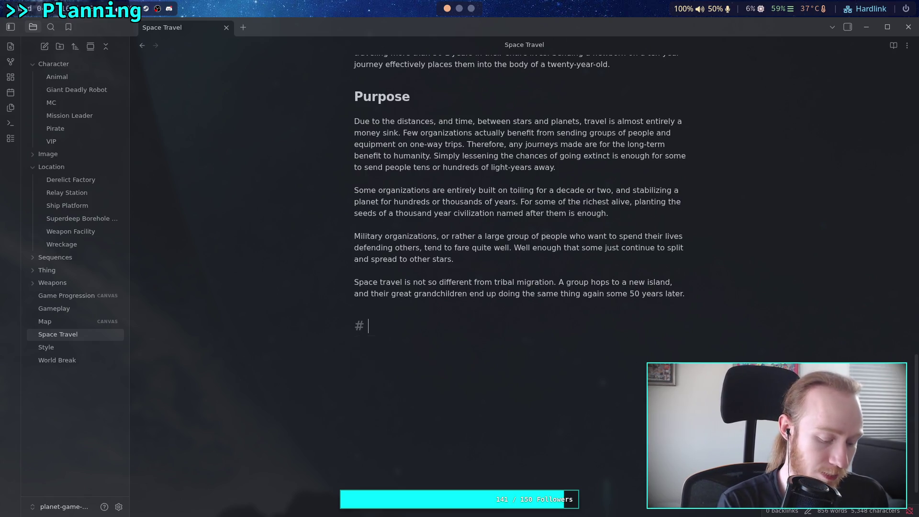
{"action": "type", "text": "F"}
{"action": "key", "text": "BackSpace"}
{"action": "type", "text": "G"}
{"action": "key", "text": "BackSpace"}
{"action": "key", "text": "BackSpace"}
{"action": "key", "text": "BackSpace"}
{"action": "key", "text": "BackSpace"}
{"action": "key", "text": "BackSpace"}
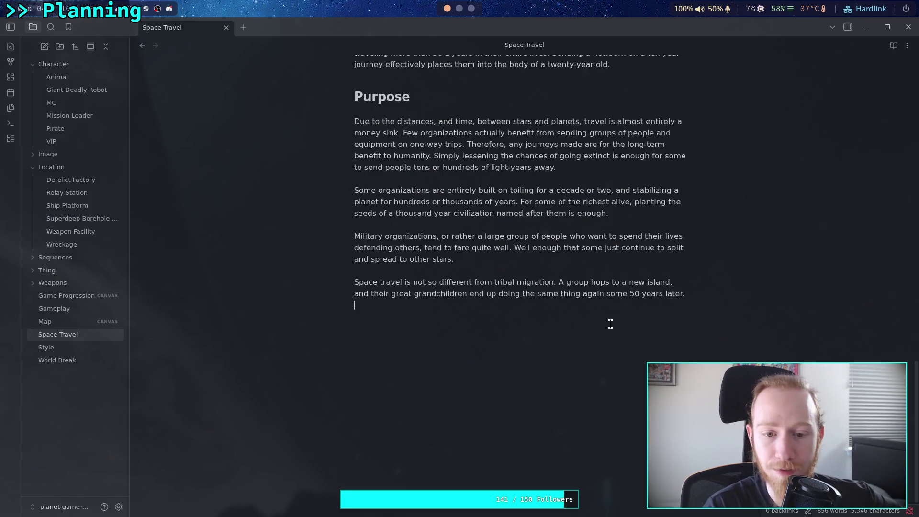
Scroll back up and open the Game Progression canvas.
{"action": "scroll", "coordinate": [460, 280], "scroll_direction": "up", "scroll_amount": 10}
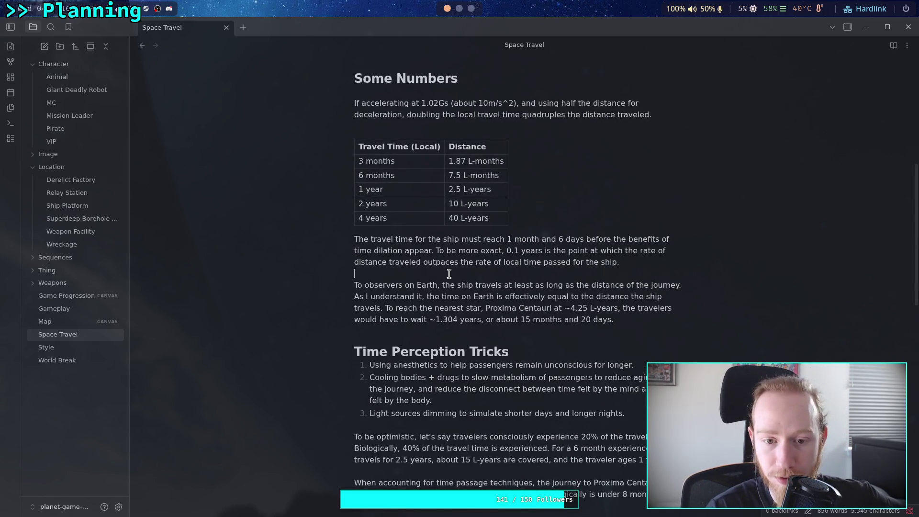
{"action": "scroll", "coordinate": [265, 265], "scroll_direction": "up", "scroll_amount": 5}
{"action": "left_click", "coordinate": [75, 296]}
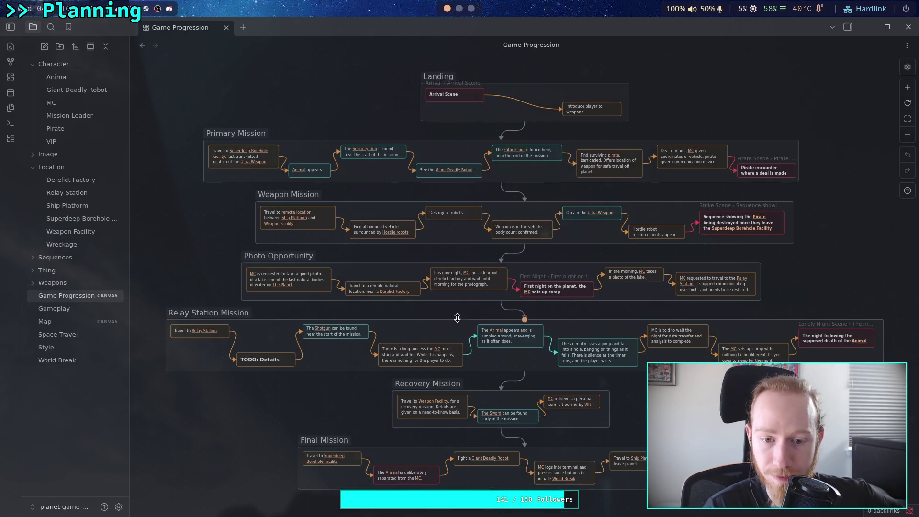
Pan the Game Progression canvas to view the Pirate encounter and Strike Scene cards.
{"action": "scroll", "coordinate": [451, 330], "scroll_direction": "down", "scroll_amount": 2}
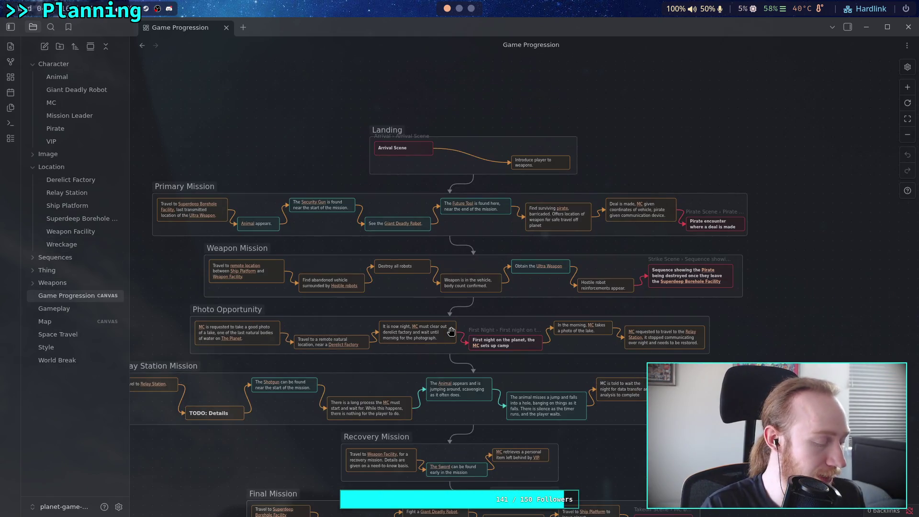
{"action": "scroll", "coordinate": [452, 331], "scroll_direction": "up", "scroll_amount": 5}
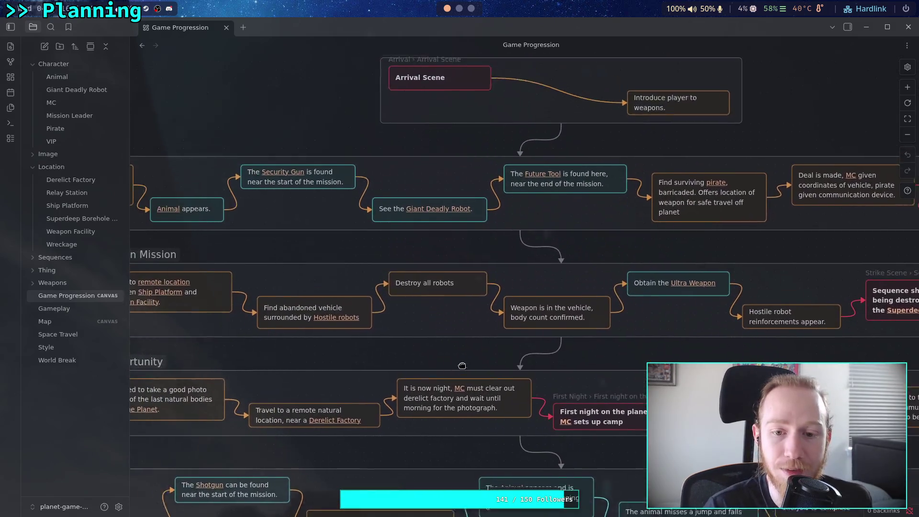
{"action": "scroll", "coordinate": [402, 266], "scroll_direction": "up", "scroll_amount": 3}
{"action": "scroll", "coordinate": [598, 316], "scroll_direction": "left", "scroll_amount": 4}
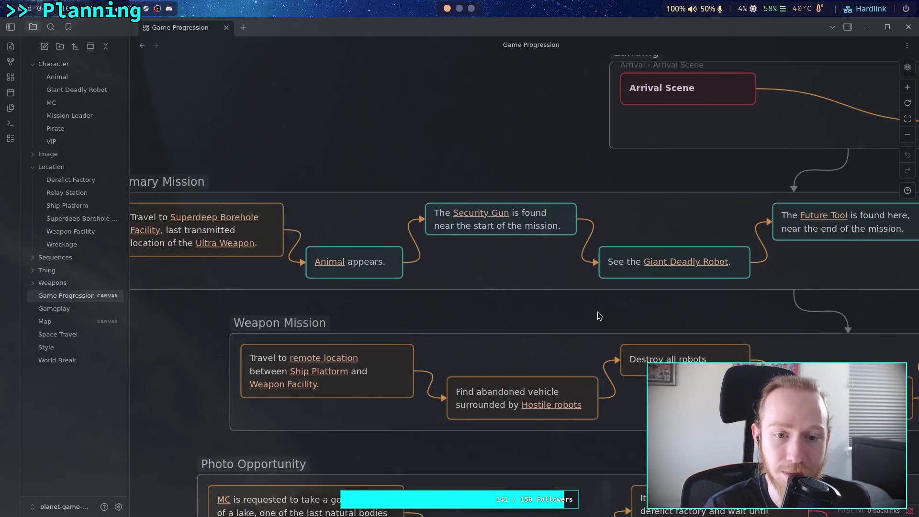
{"action": "scroll", "coordinate": [459, 294], "scroll_direction": "down", "scroll_amount": 3}
{"action": "scroll", "coordinate": [451, 290], "scroll_direction": "up", "scroll_amount": 1}
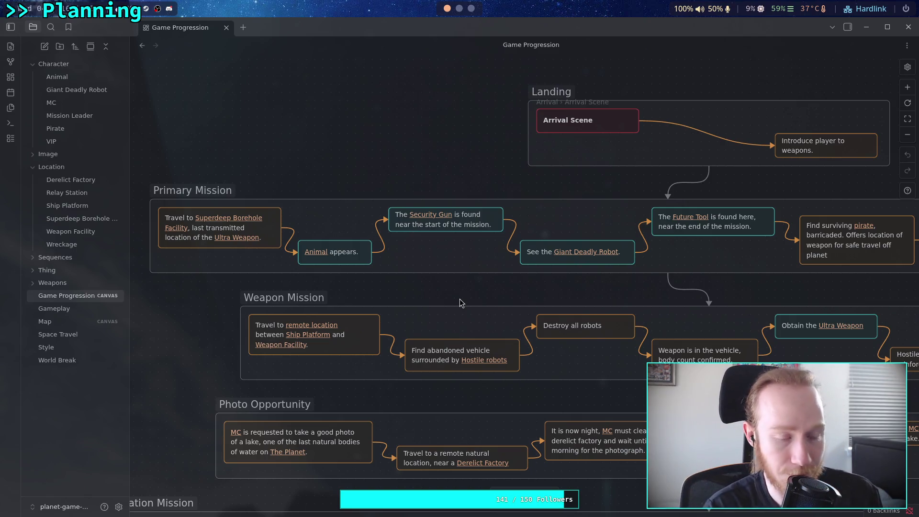
{"action": "left_click_drag", "start_coordinate": [447, 293], "coordinate": [373, 300]}
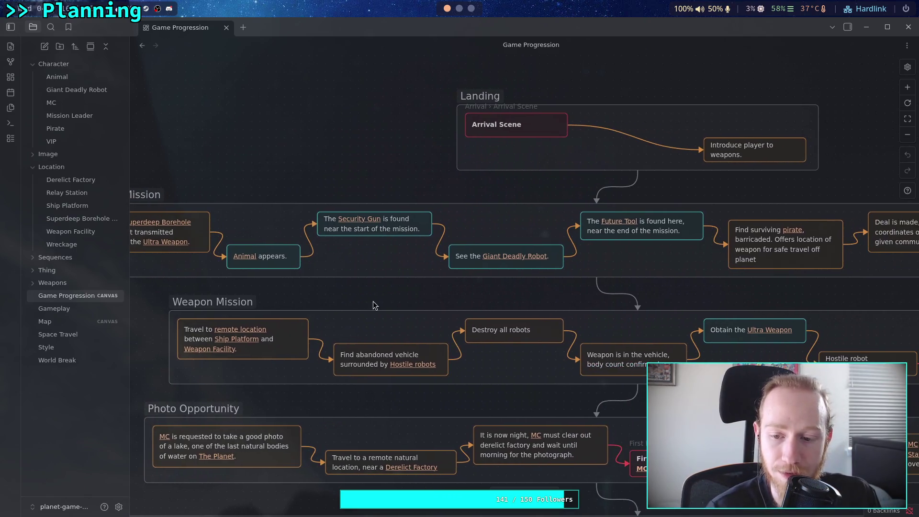
{"action": "left_click_drag", "start_coordinate": [591, 301], "coordinate": [384, 269]}
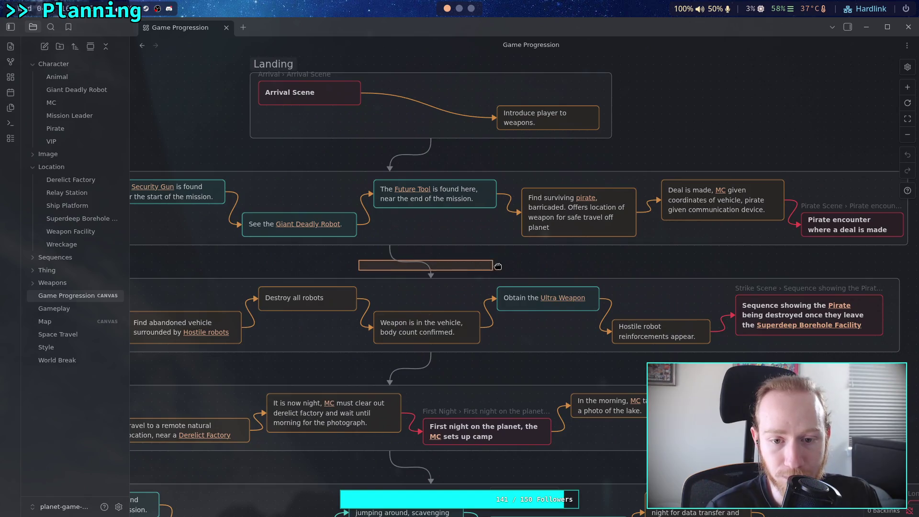
{"action": "left_click_drag", "start_coordinate": [370, 233], "coordinate": [450, 282]}
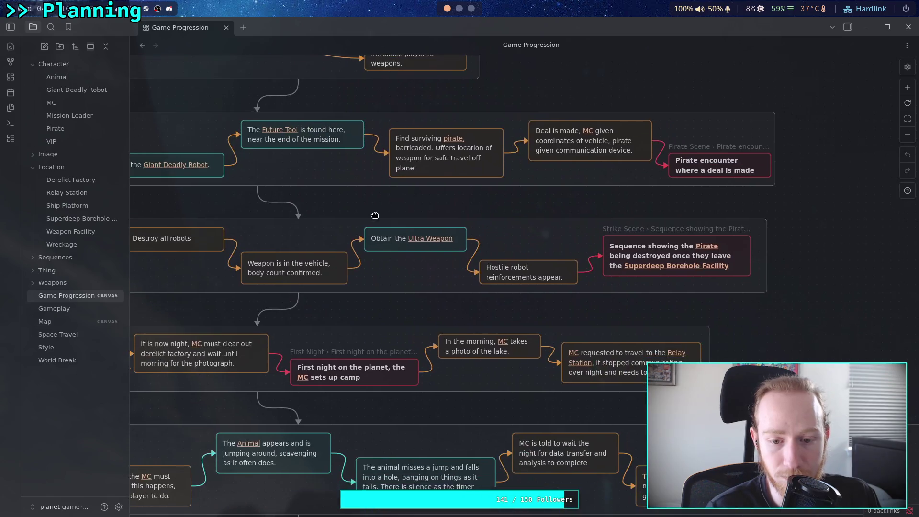
On the Map canvas, move Weapon Facility up-left and Derelict Factory down-right.
{"action": "left_click", "coordinate": [48, 321]}
{"action": "mouse_move", "coordinate": [456, 298]}
{"action": "left_mouse_down"}
{"action": "mouse_move", "coordinate": [369, 250]}
{"action": "mouse_move", "coordinate": [383, 258]}
{"action": "mouse_move", "coordinate": [379, 317]}
{"action": "mouse_move", "coordinate": [381, 306]}
{"action": "left_mouse_up"}
{"action": "scroll", "coordinate": [397, 297], "scroll_direction": "down", "scroll_amount": 2}
{"action": "left_click_drag", "start_coordinate": [475, 399], "coordinate": [457, 352]}
{"action": "left_click_drag", "start_coordinate": [265, 406], "coordinate": [271, 445]}
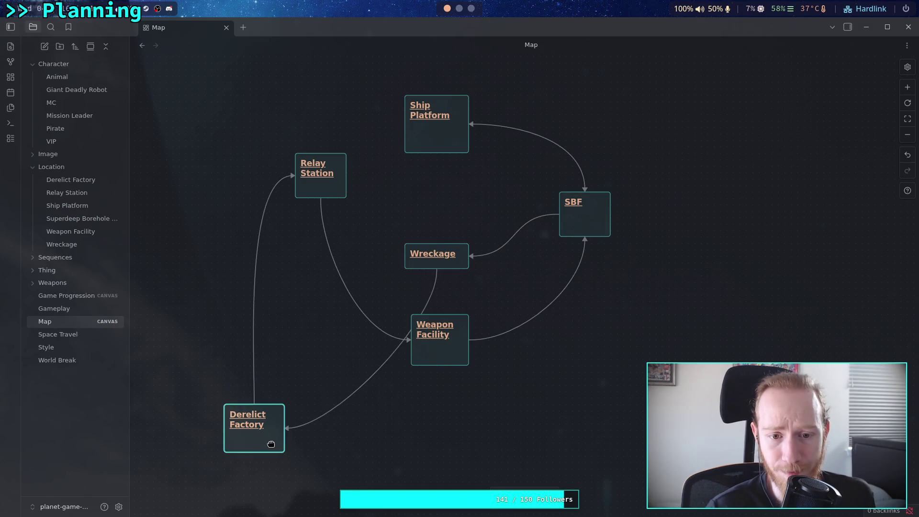
Nudge Derelict Factory up-left, Wreckage up-right, and raise the Relay Station node.
{"action": "mouse_move", "coordinate": [271, 445]}
{"action": "left_mouse_down"}
{"action": "mouse_move", "coordinate": [268, 412]}
{"action": "mouse_move", "coordinate": [209, 431]}
{"action": "mouse_move", "coordinate": [327, 435]}
{"action": "mouse_move", "coordinate": [262, 434]}
{"action": "left_mouse_up"}
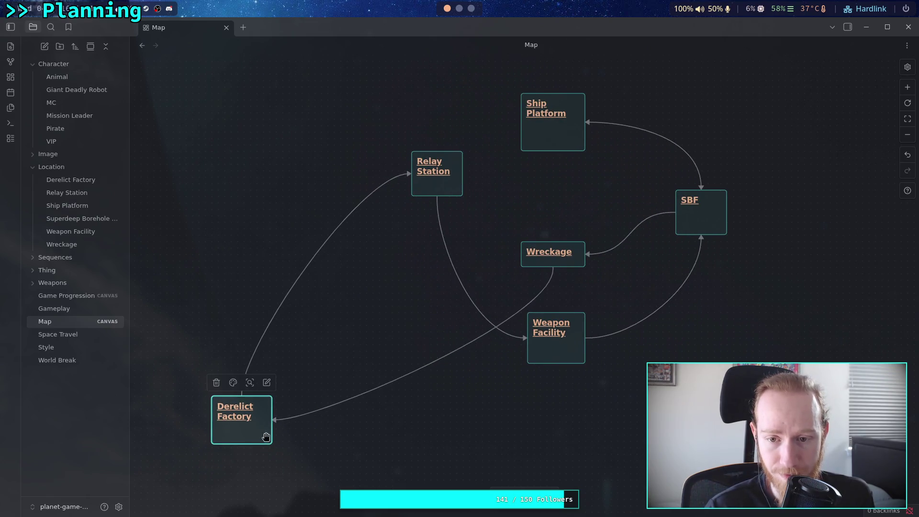
{"action": "left_click_drag", "start_coordinate": [576, 266], "coordinate": [582, 242]}
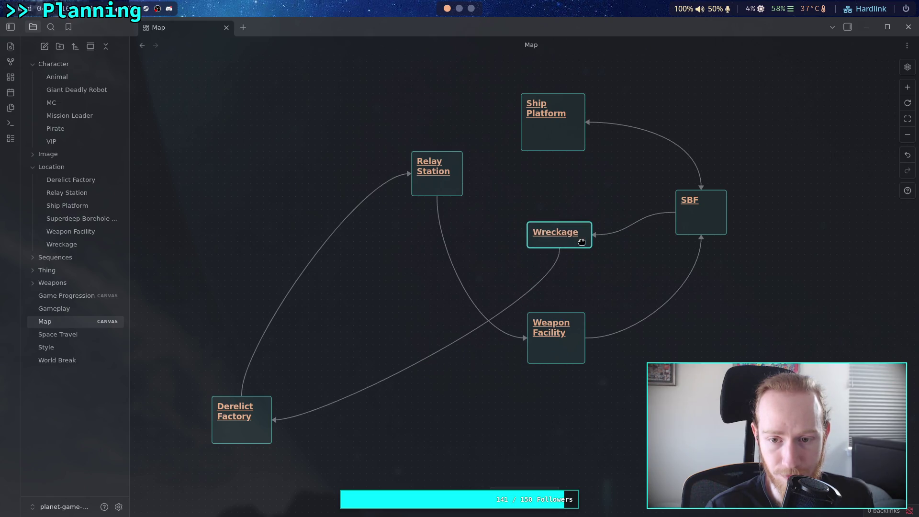
{"action": "left_click", "coordinate": [499, 270]}
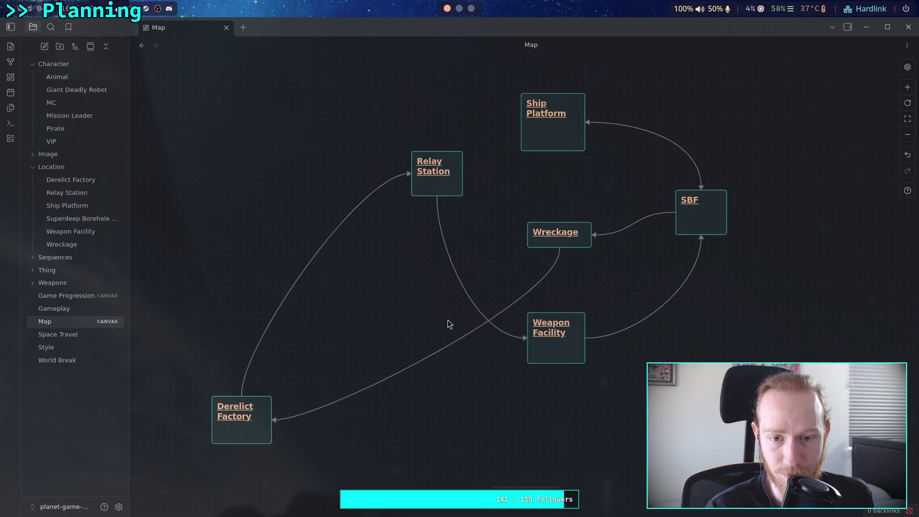
{"action": "scroll", "coordinate": [447, 320], "scroll_direction": "up", "scroll_amount": 3}
{"action": "mouse_move", "coordinate": [433, 261]}
{"action": "left_mouse_down"}
{"action": "mouse_move", "coordinate": [440, 221]}
{"action": "mouse_move", "coordinate": [460, 232]}
{"action": "left_mouse_up"}
Move Derelict Factory up and in beside Weapon Facility, below Relay Station.
{"action": "scroll", "coordinate": [517, 231], "scroll_direction": "down", "scroll_amount": 1}
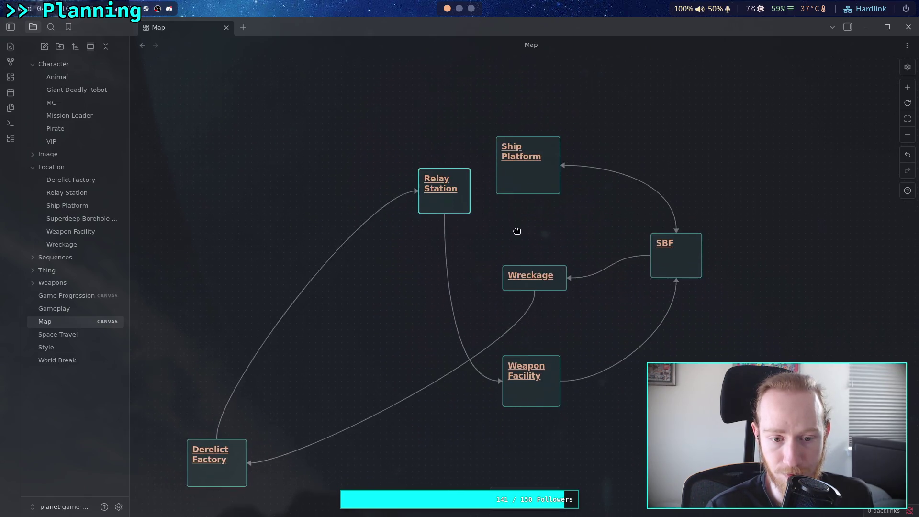
{"action": "mouse_move", "coordinate": [242, 446]}
{"action": "left_mouse_down"}
{"action": "mouse_move", "coordinate": [240, 369]}
{"action": "mouse_move", "coordinate": [235, 381]}
{"action": "left_mouse_up"}
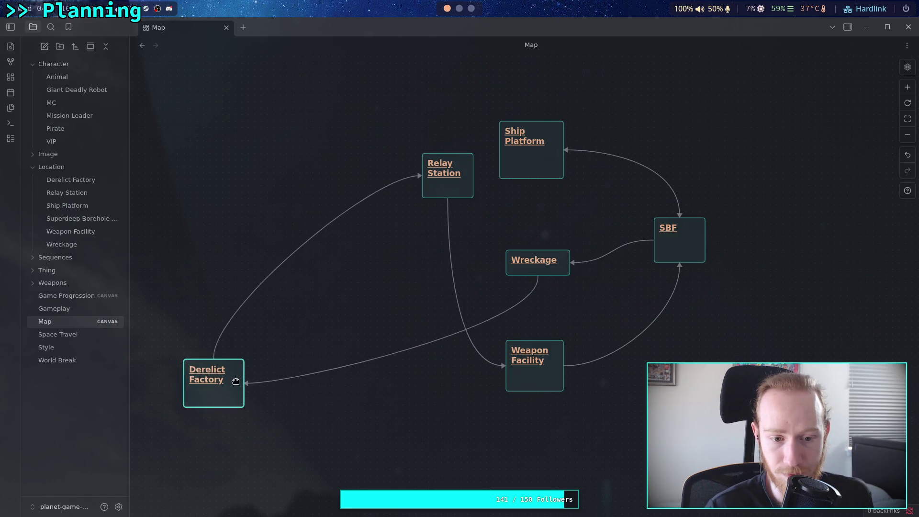
{"action": "mouse_move", "coordinate": [340, 301]}
{"action": "left_mouse_down"}
{"action": "mouse_move", "coordinate": [354, 320]}
{"action": "mouse_move", "coordinate": [295, 330]}
{"action": "mouse_move", "coordinate": [352, 332]}
{"action": "left_mouse_up"}
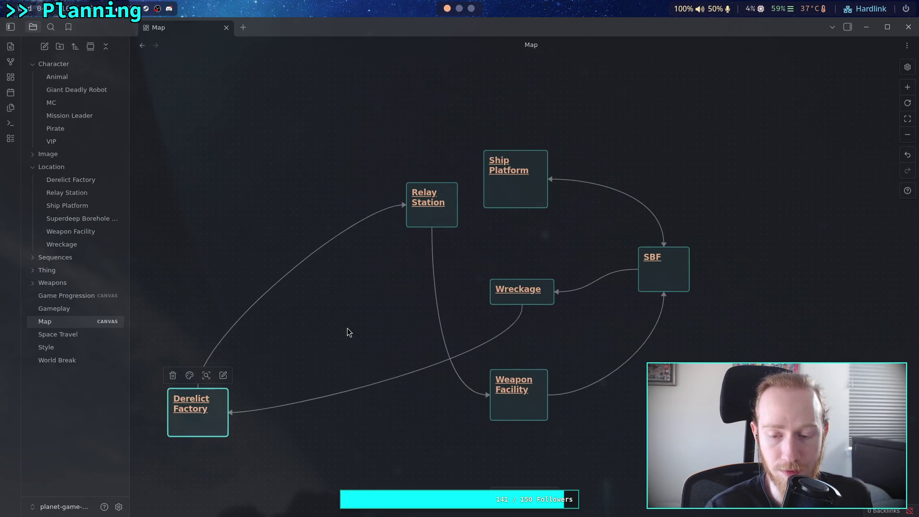
{"action": "scroll", "coordinate": [347, 329], "scroll_direction": "down", "scroll_amount": 3}
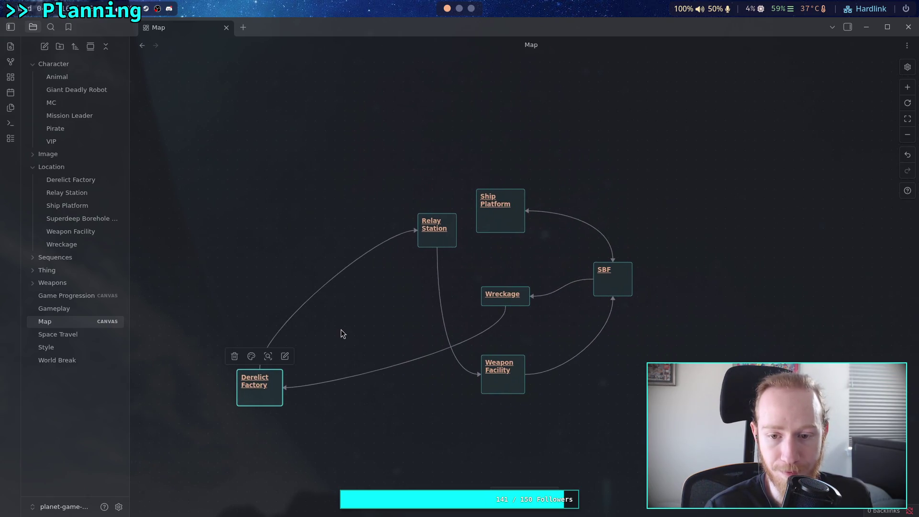
{"action": "mouse_move", "coordinate": [280, 401]}
{"action": "left_mouse_down"}
{"action": "mouse_move", "coordinate": [320, 379]}
{"action": "mouse_move", "coordinate": [386, 378]}
{"action": "mouse_move", "coordinate": [390, 389]}
{"action": "left_mouse_up"}
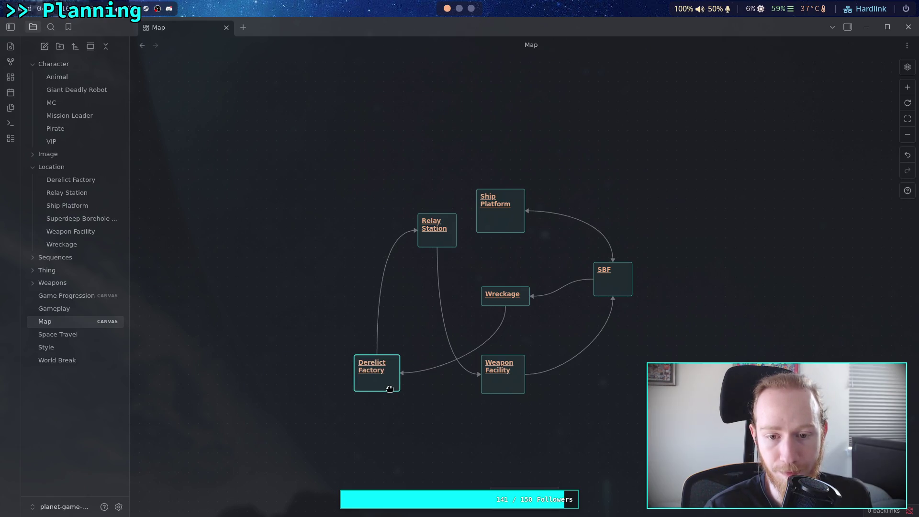
{"action": "scroll", "coordinate": [547, 329], "scroll_direction": "up", "scroll_amount": 1}
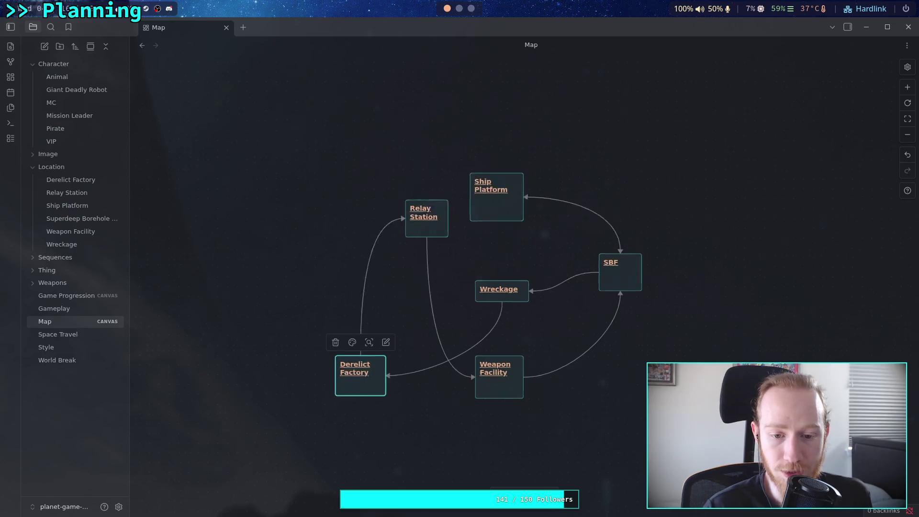
{"action": "scroll", "coordinate": [541, 340], "scroll_direction": "up", "scroll_amount": 4}
{"action": "left_click", "coordinate": [499, 116]}
{"action": "double_click", "coordinate": [502, 116]}
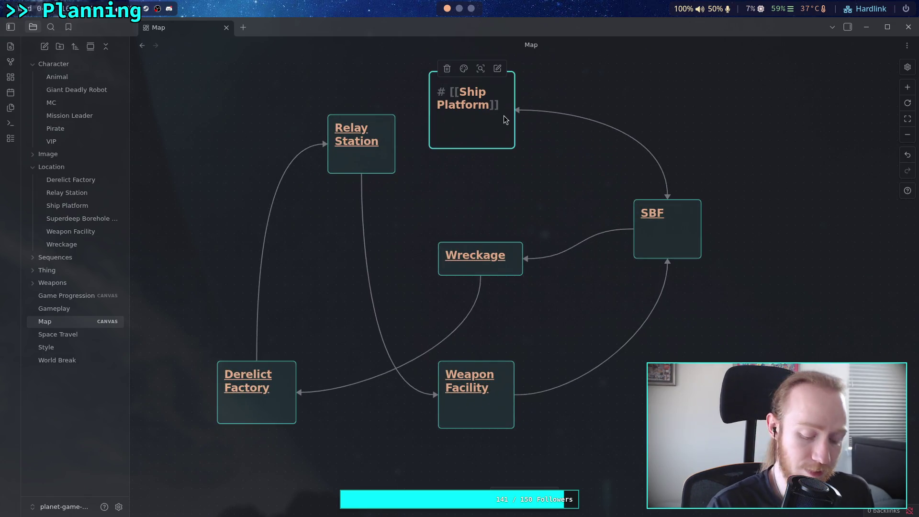
{"action": "key", "text": "Return"}
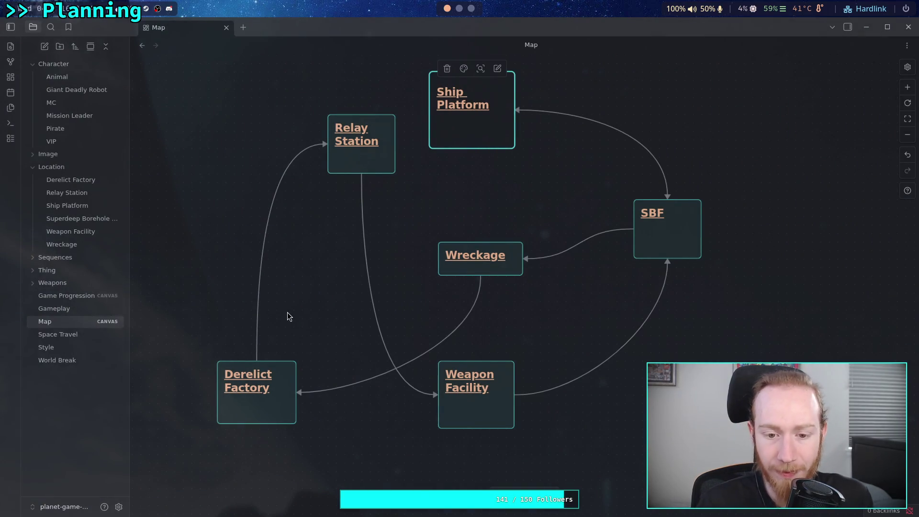
Add 'Starting location' under the Ship Platform heading, then begin a new line beneath the SBF title.
{"action": "scroll", "coordinate": [297, 319], "scroll_direction": "up", "scroll_amount": 1}
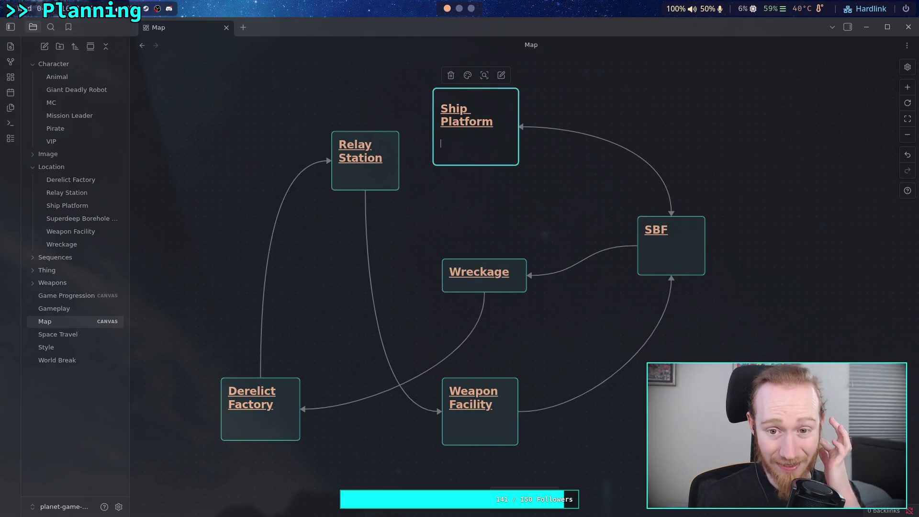
{"action": "type", "text": "St"}
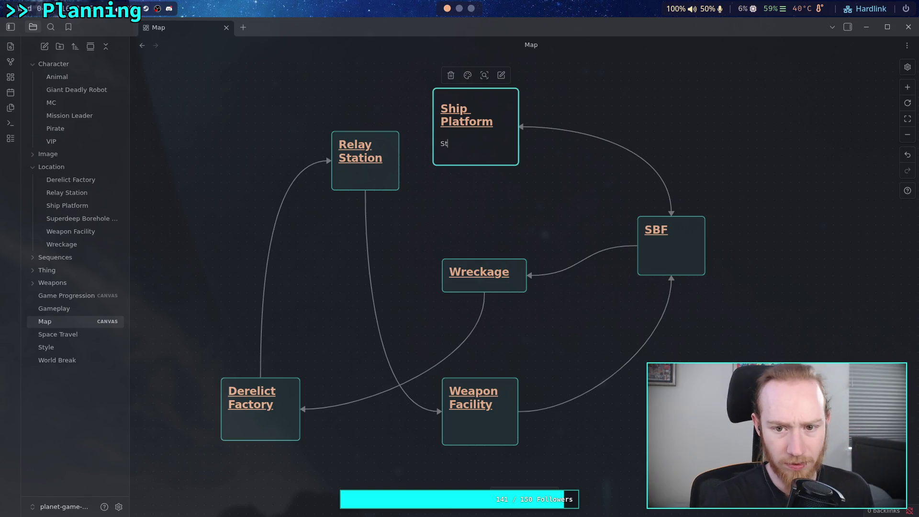
{"action": "type", "text": "arting location"}
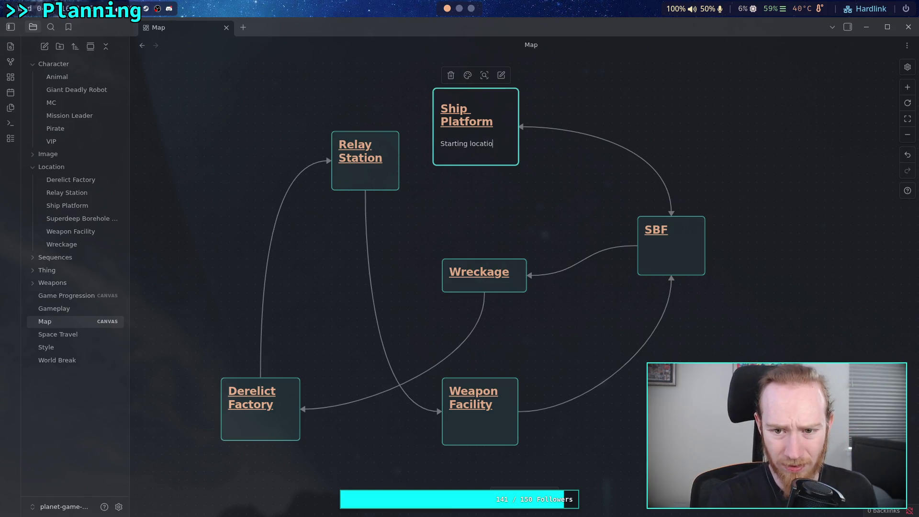
{"action": "left_click", "coordinate": [679, 255]}
{"action": "left_click", "coordinate": [678, 255]}
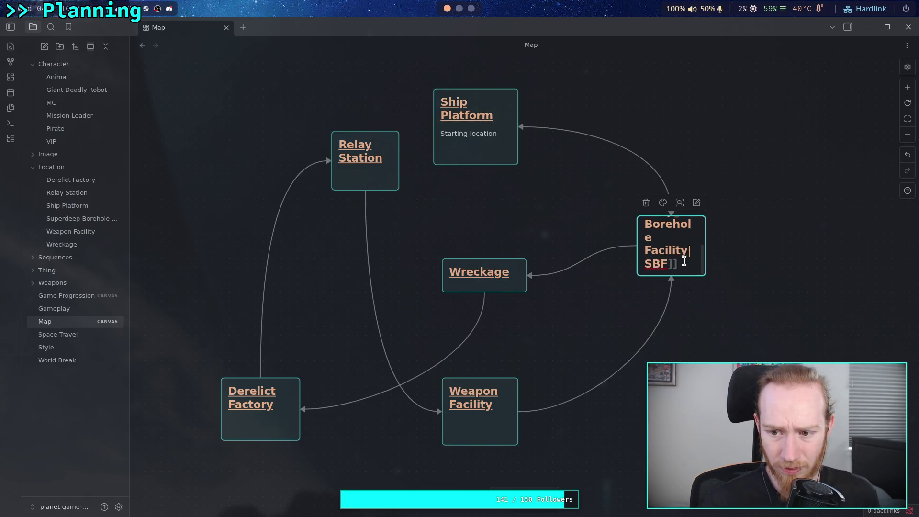
{"action": "key", "text": "Return"}
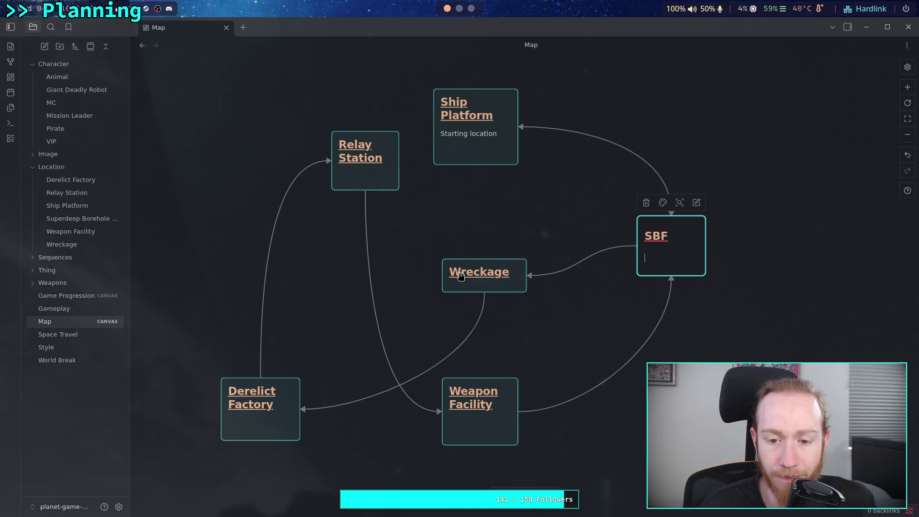
Enter 10% in the SBF card and 70% under the Weapon Facility title.
{"action": "type", "text": "10%"}
{"action": "double_click", "coordinate": [493, 422]}
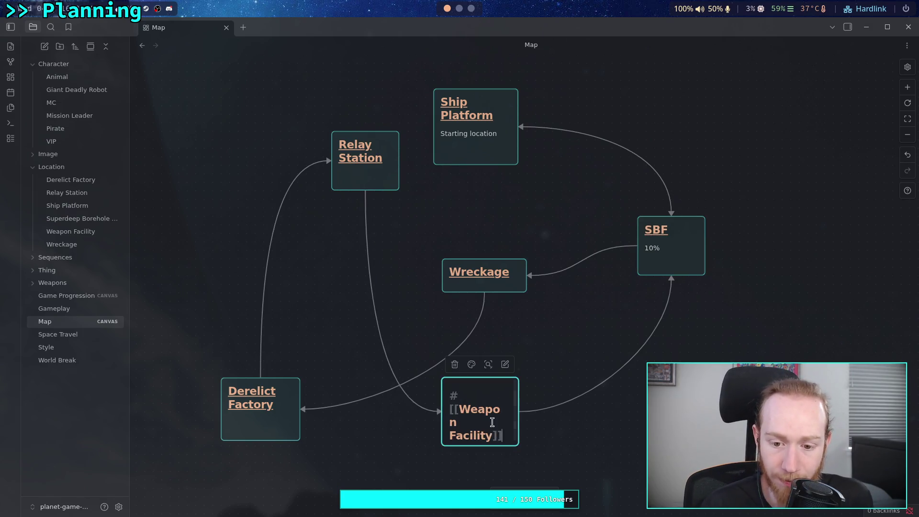
{"action": "key", "text": "Return"}
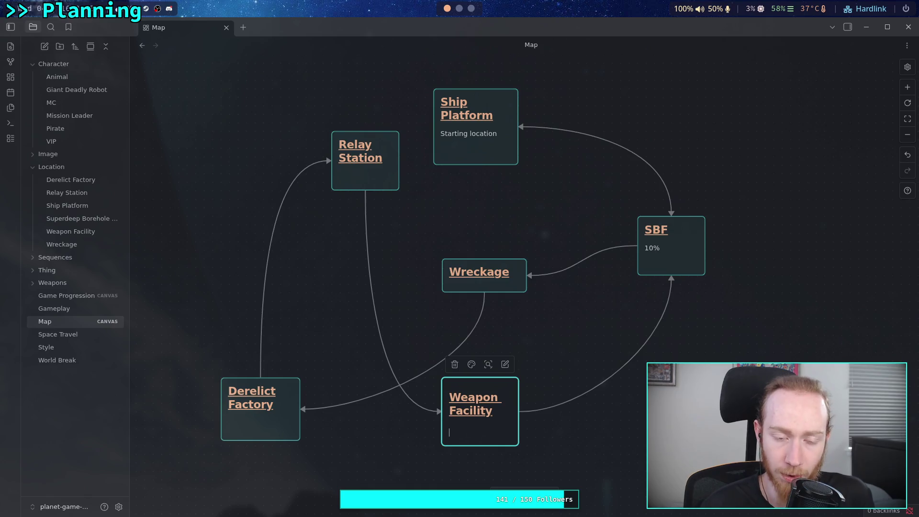
{"action": "type", "text": "70%"}
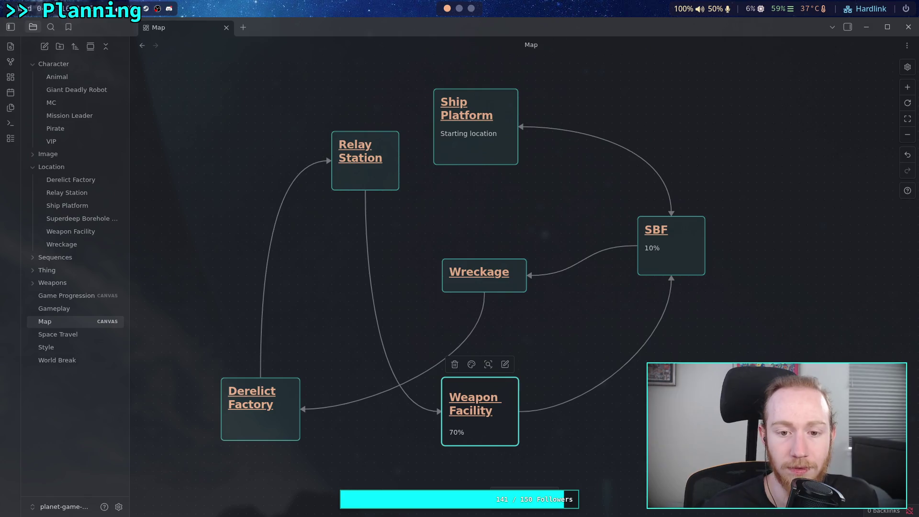
Add 1% below the Relay Station title.
{"action": "double_click", "coordinate": [381, 182]}
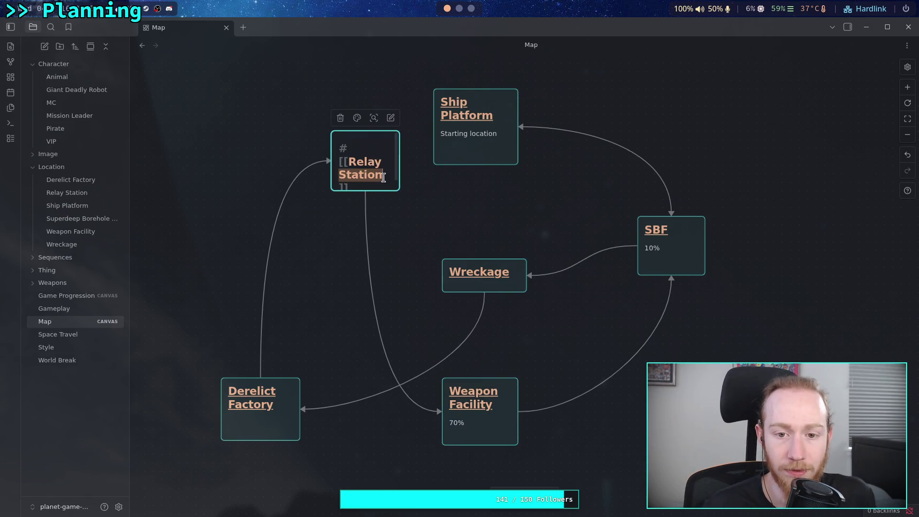
{"action": "key", "text": "Escape"}
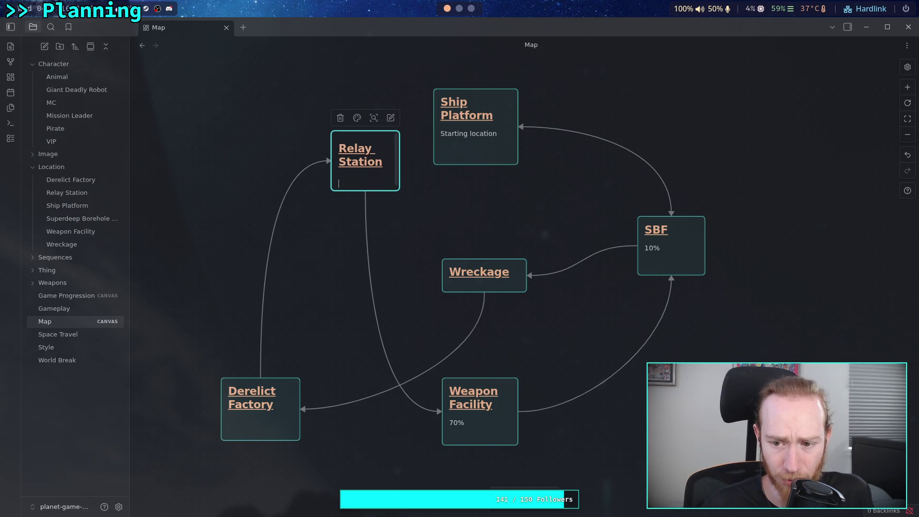
{"action": "type", "text": "1%"}
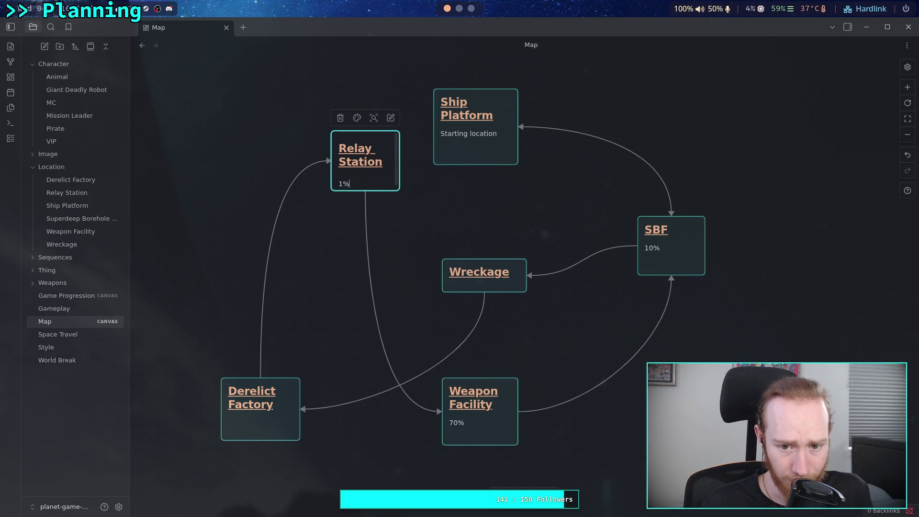
{"action": "left_click", "coordinate": [287, 433]}
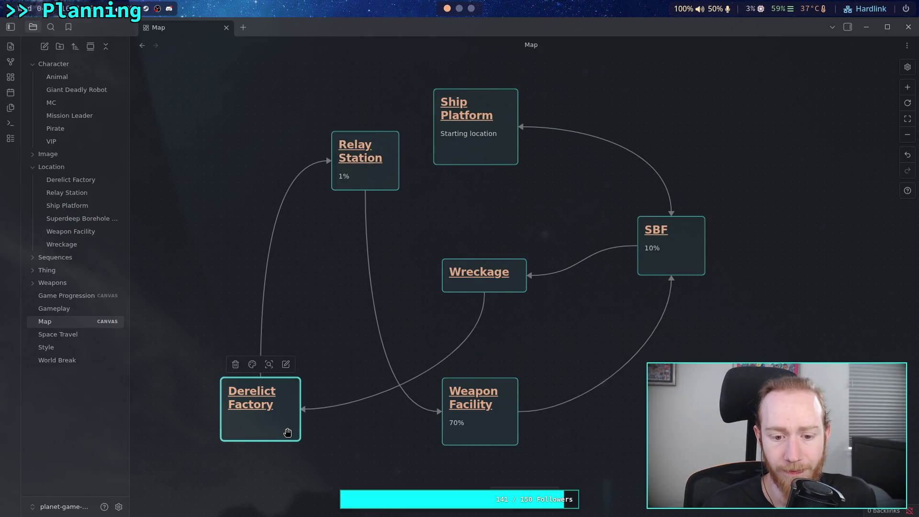
Add 75% under the Derelict Factory title, fixing a typo along the way.
{"action": "double_click", "coordinate": [288, 433]}
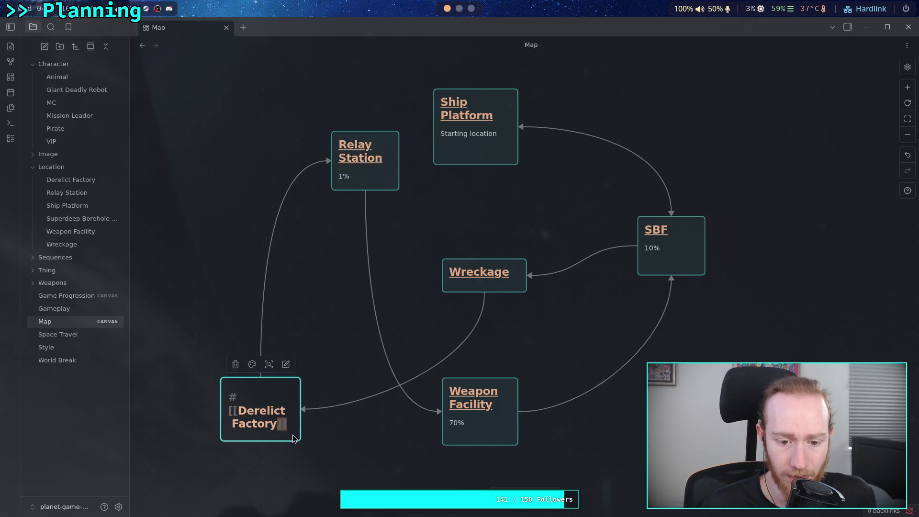
{"action": "key", "text": "Return"}
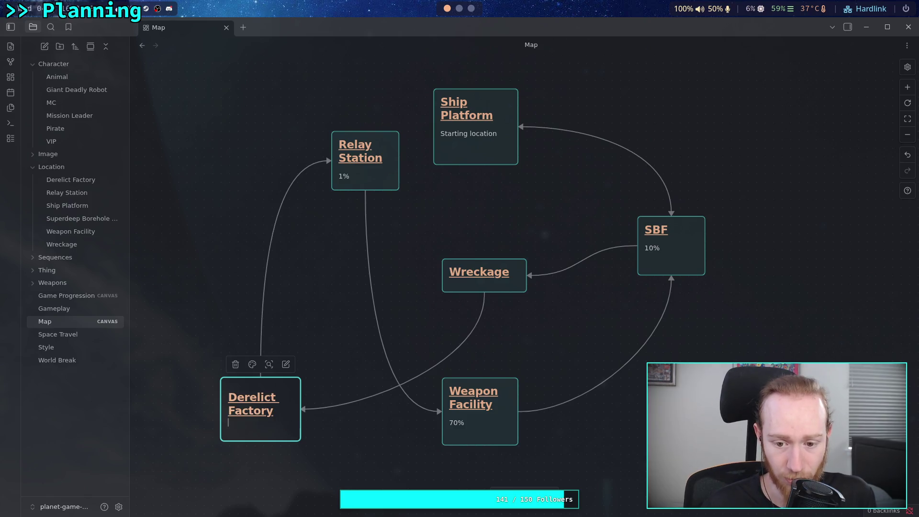
{"action": "key", "text": "Return"}
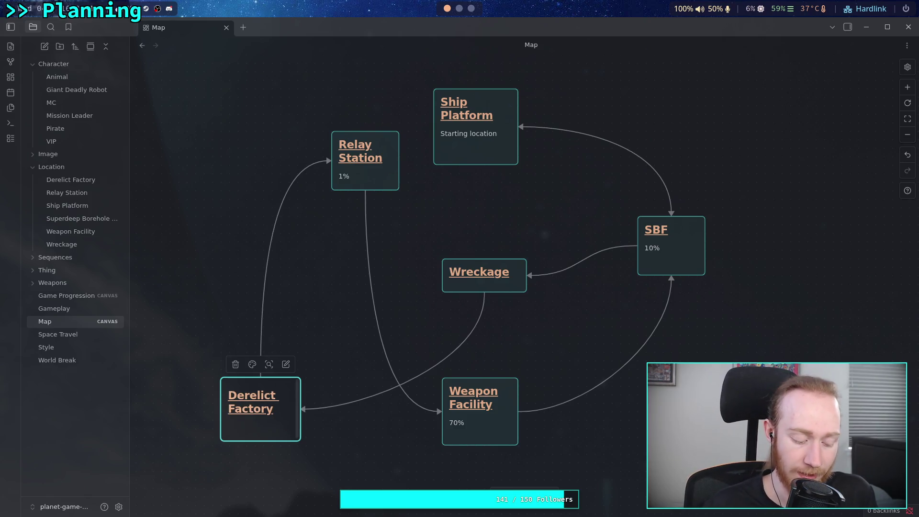
{"action": "type", "text": "75%"}
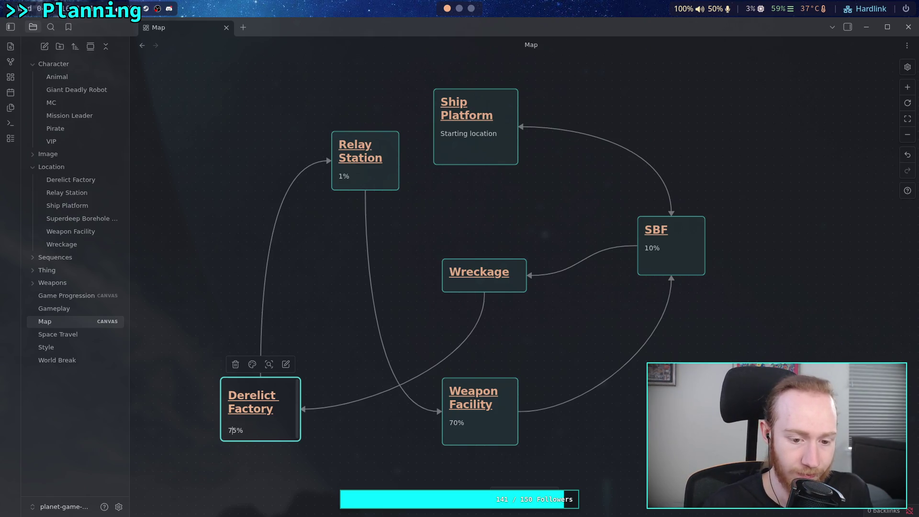
{"action": "key", "text": "Left"}
{"action": "key", "text": "BackSpace"}
{"action": "type", "text": "8"}
{"action": "key", "text": "Return"}
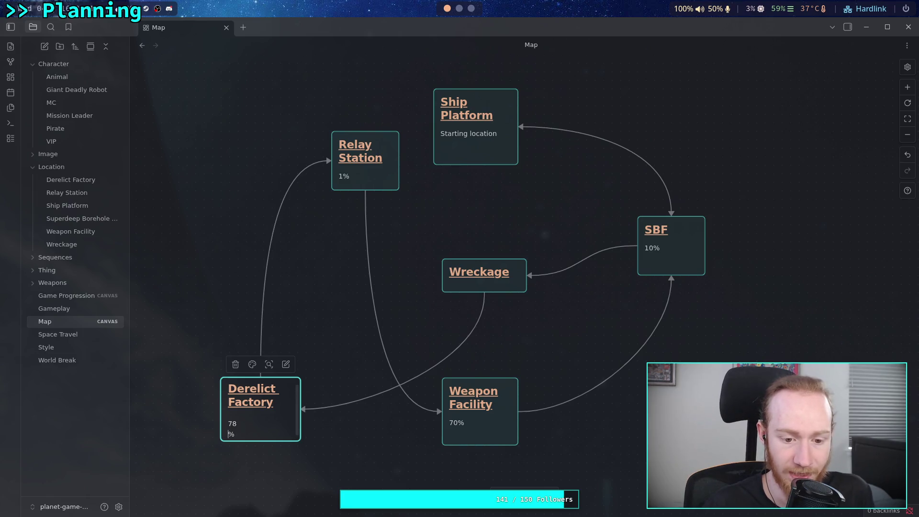
{"action": "key", "text": "BackSpace"}
{"action": "key", "text": "BackSpace"}
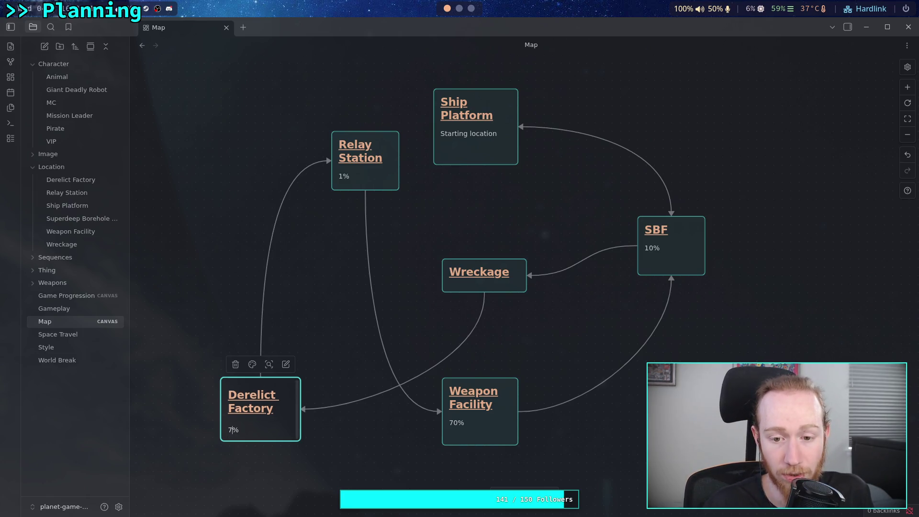
{"action": "type", "text": "5"}
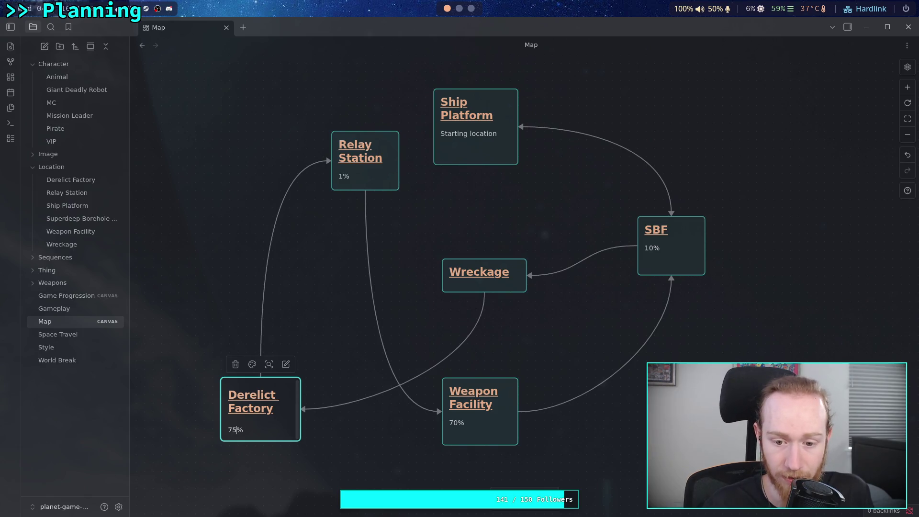
{"action": "left_click", "coordinate": [358, 441]}
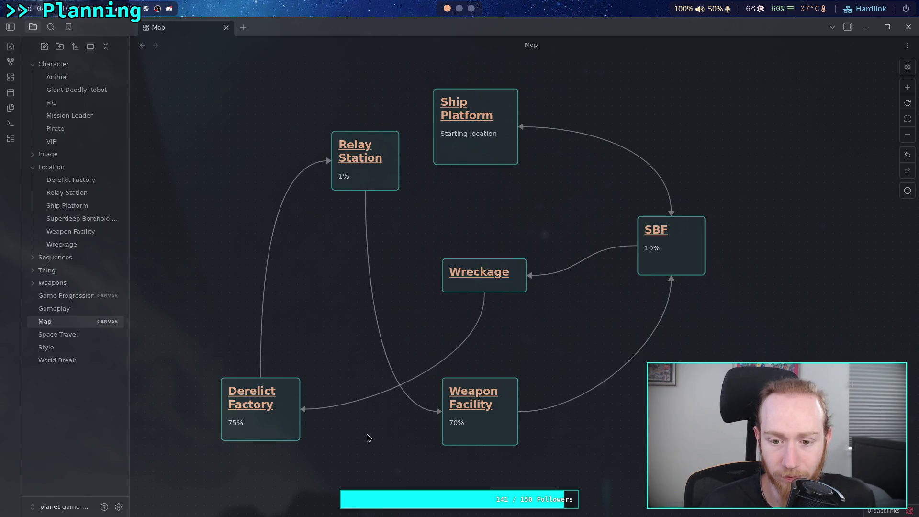
Give the Wreckage card the value 30% instead of 40.
{"action": "double_click", "coordinate": [516, 282]}
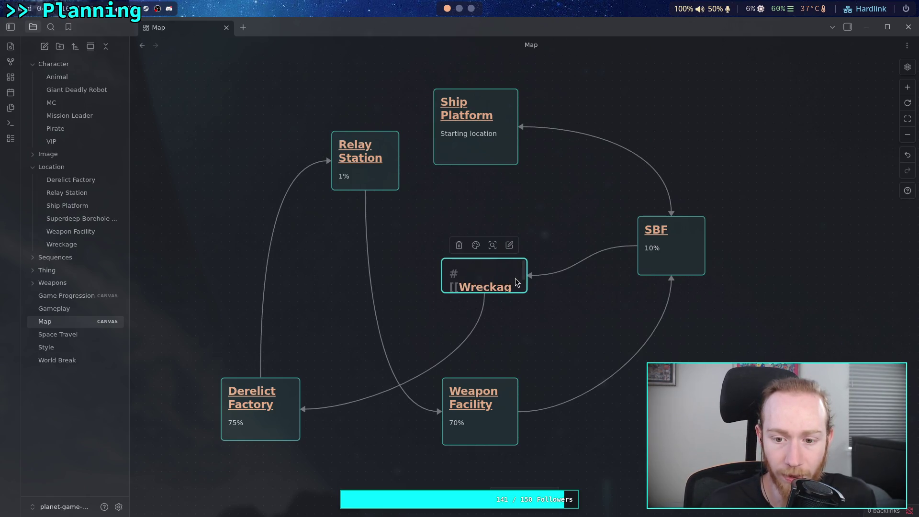
{"action": "key", "text": "Down"}
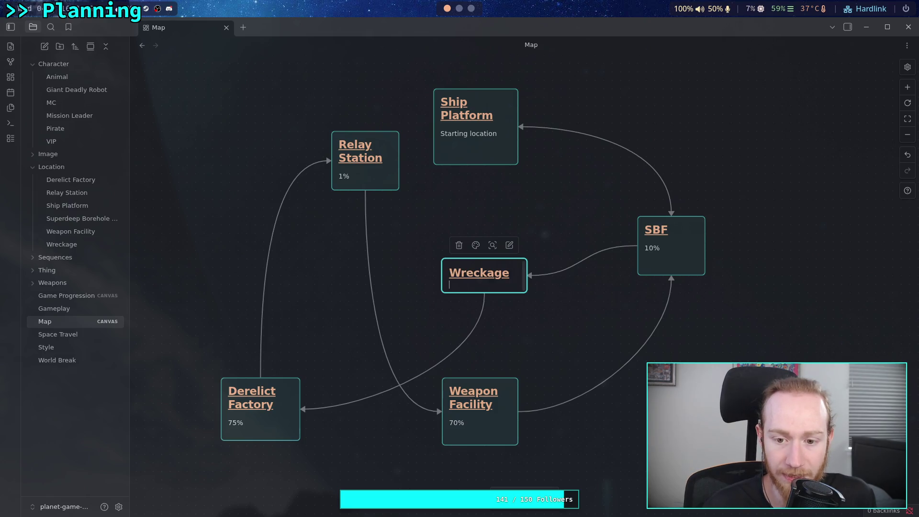
{"action": "key", "text": "Return"}
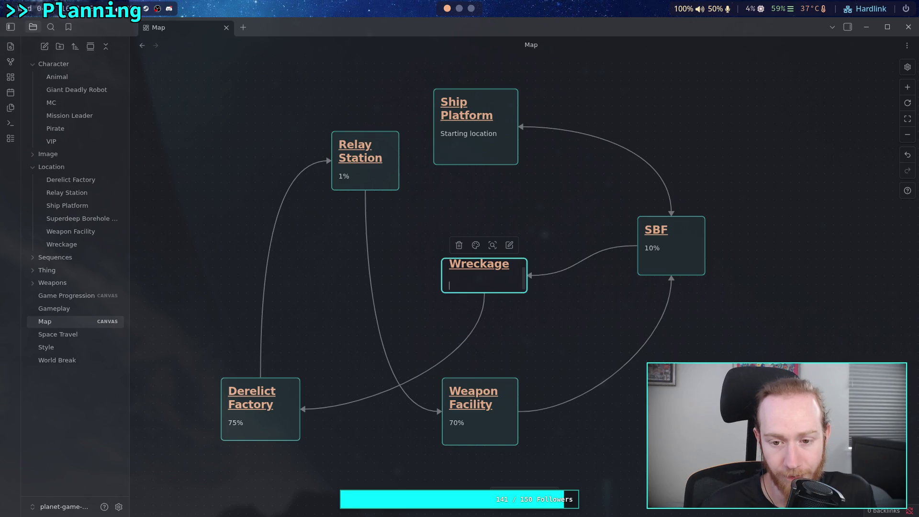
{"action": "type", "text": "40"}
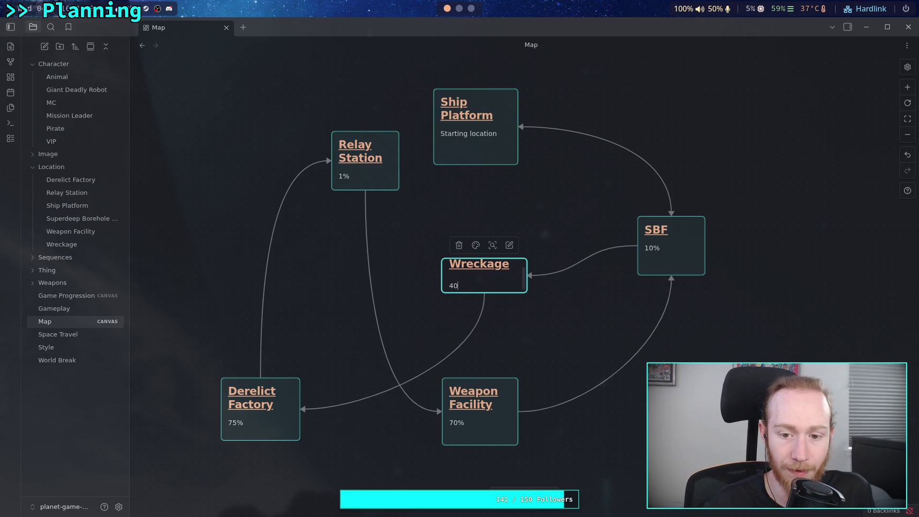
{"action": "key", "text": "BackSpace"}
{"action": "key", "text": "BackSpace"}
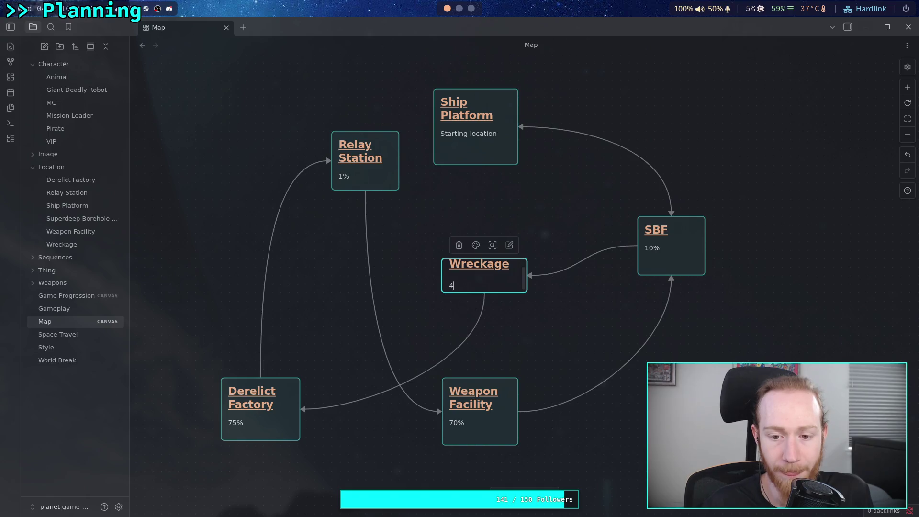
{"action": "type", "text": "30%"}
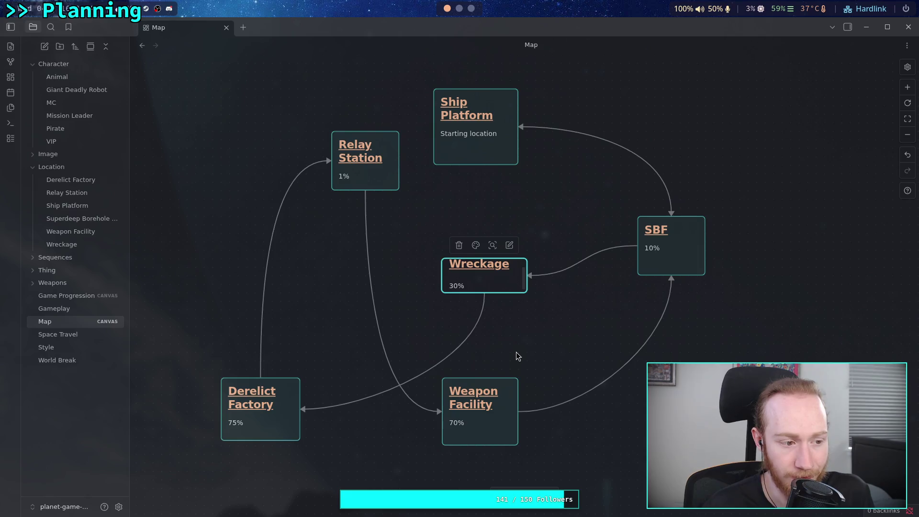
{"action": "left_click", "coordinate": [511, 349]}
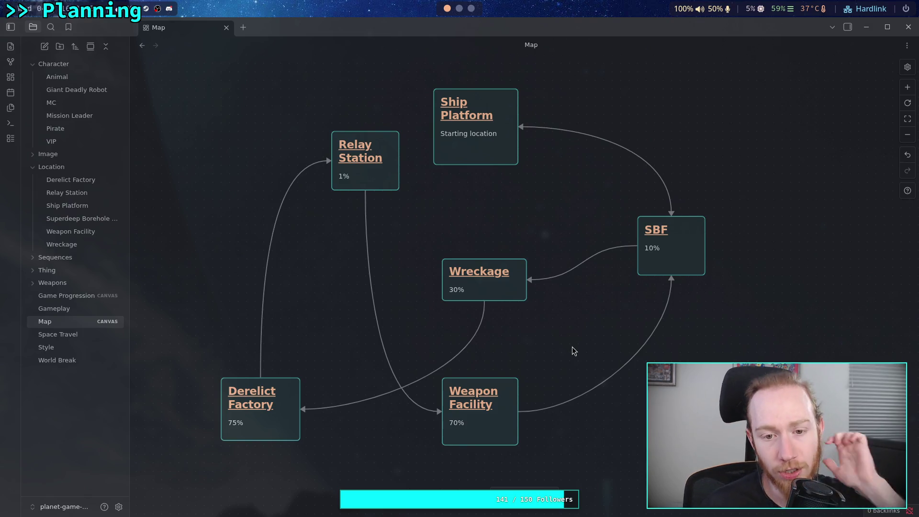
Replace the Relay Station card's 1% with 20%.
{"action": "double_click", "coordinate": [342, 177]}
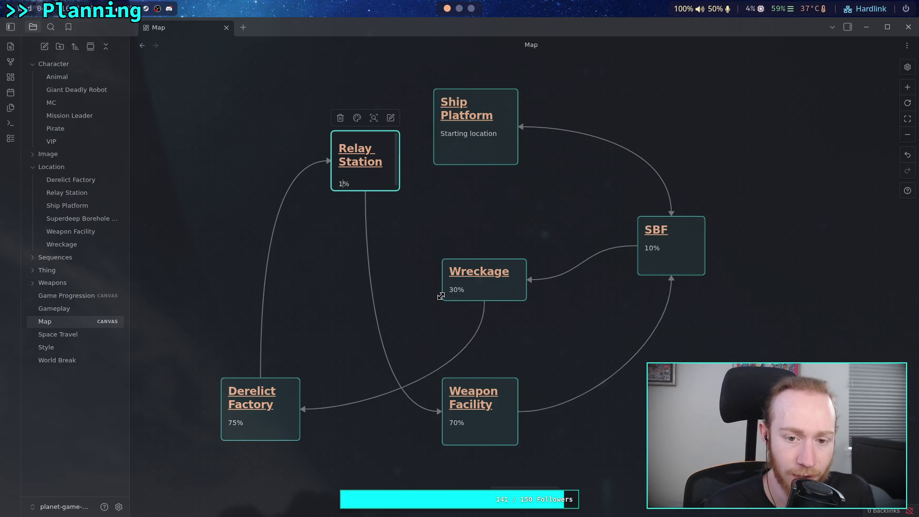
{"action": "key", "text": "BackSpace"}
{"action": "type", "text": "20"}
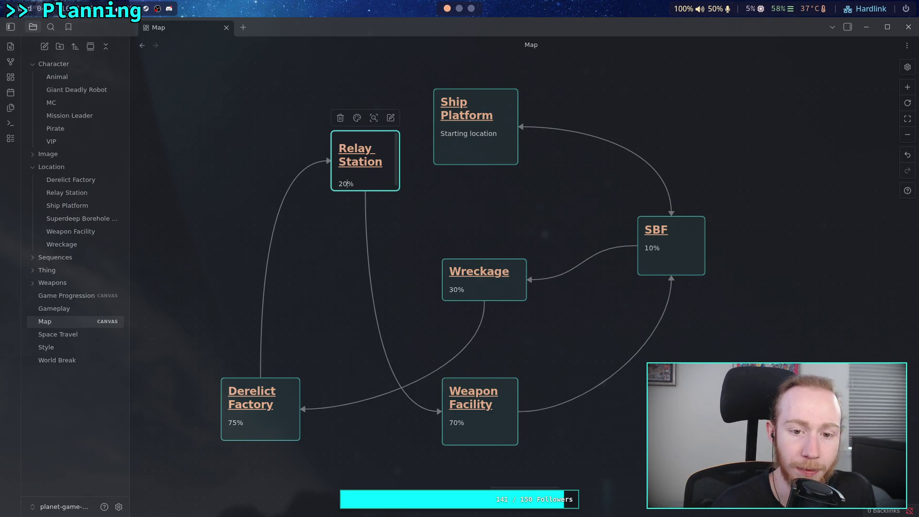
{"action": "left_click", "coordinate": [320, 308]}
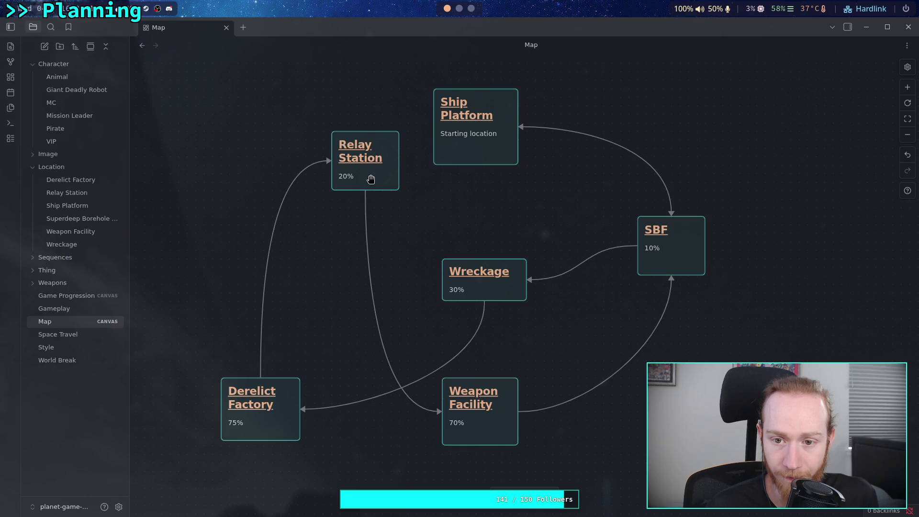
Move Relay Station down-left and SBF up-left, and nudge Derelict Factory up-right.
{"action": "mouse_move", "coordinate": [371, 179]}
{"action": "left_mouse_down"}
{"action": "mouse_move", "coordinate": [386, 246]}
{"action": "mouse_move", "coordinate": [362, 255]}
{"action": "left_mouse_up"}
{"action": "mouse_move", "coordinate": [687, 263]}
{"action": "left_mouse_down"}
{"action": "mouse_move", "coordinate": [630, 199]}
{"action": "mouse_move", "coordinate": [632, 207]}
{"action": "left_mouse_up"}
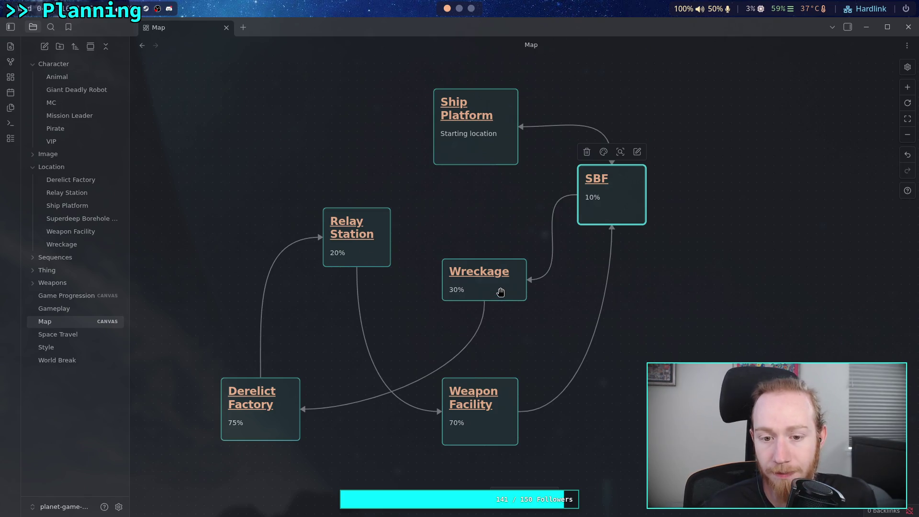
{"action": "left_click_drag", "start_coordinate": [274, 430], "coordinate": [285, 420]}
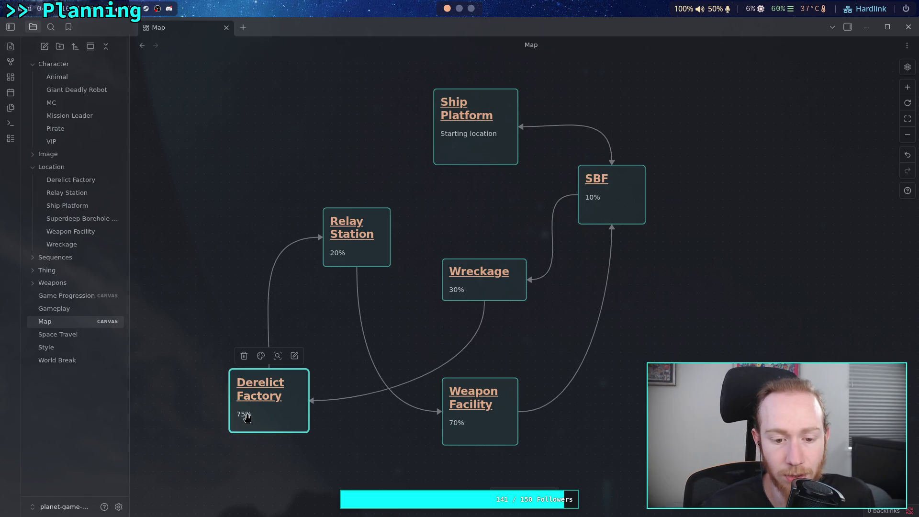
{"action": "double_click", "coordinate": [455, 426]}
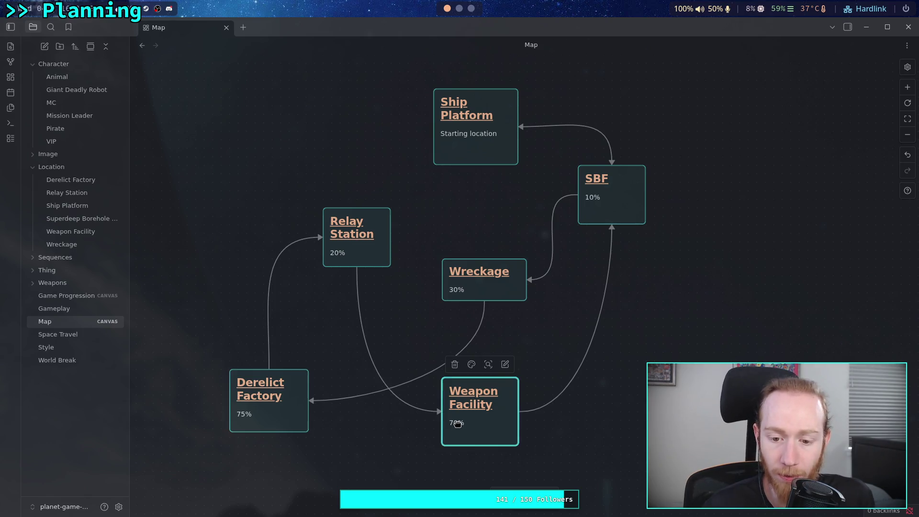
{"action": "double_click", "coordinate": [356, 253]}
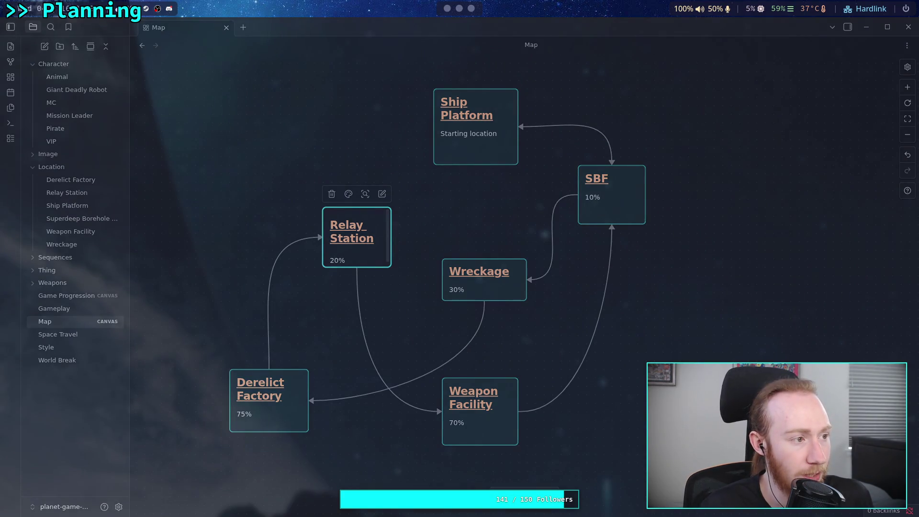
{"action": "left_click", "coordinate": [254, 227]}
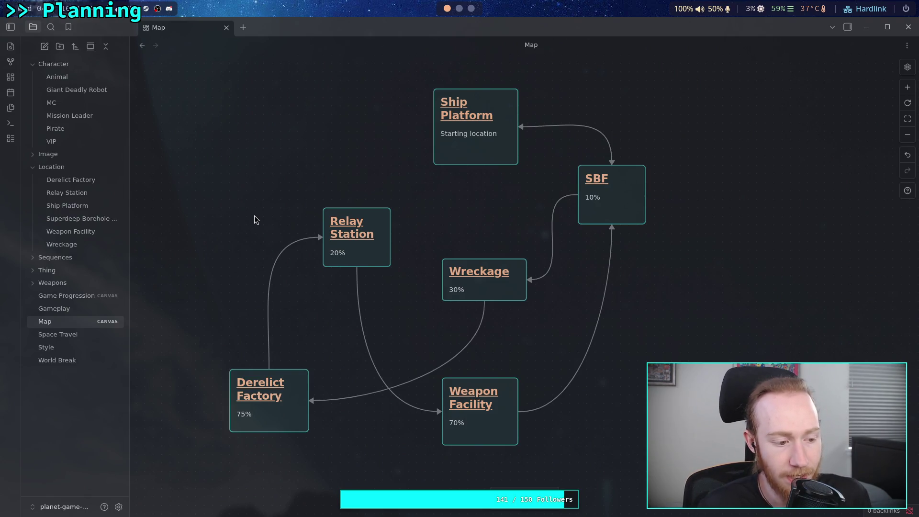
{"action": "mouse_move", "coordinate": [336, 209]}
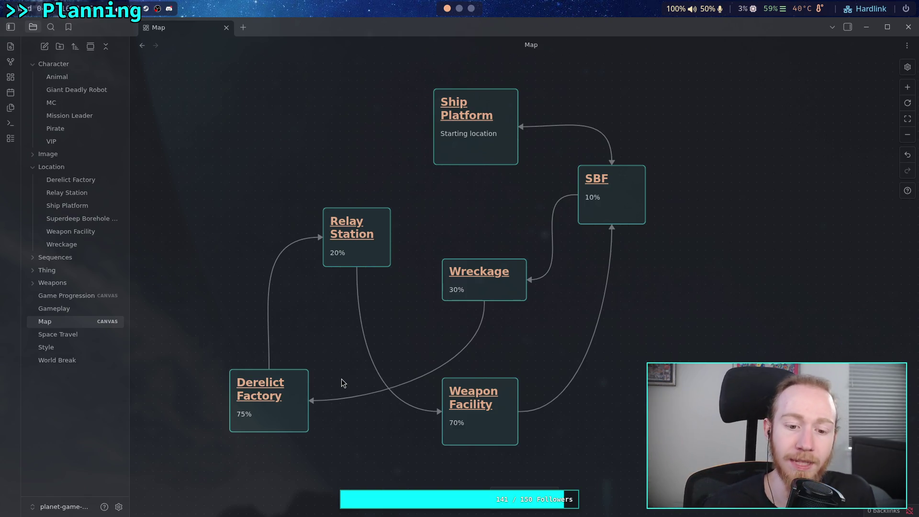
Lower Derelict Factory and reattach the Wreckage arrow to Wreckage's left side.
{"action": "mouse_move", "coordinate": [297, 389]}
{"action": "left_mouse_down"}
{"action": "mouse_move", "coordinate": [290, 367]}
{"action": "mouse_move", "coordinate": [293, 429]}
{"action": "mouse_move", "coordinate": [302, 428]}
{"action": "left_mouse_up"}
{"action": "mouse_move", "coordinate": [483, 306]}
{"action": "left_mouse_down"}
{"action": "mouse_move", "coordinate": [442, 309]}
{"action": "mouse_move", "coordinate": [443, 284]}
{"action": "left_mouse_up"}
{"action": "left_click", "coordinate": [540, 325]}
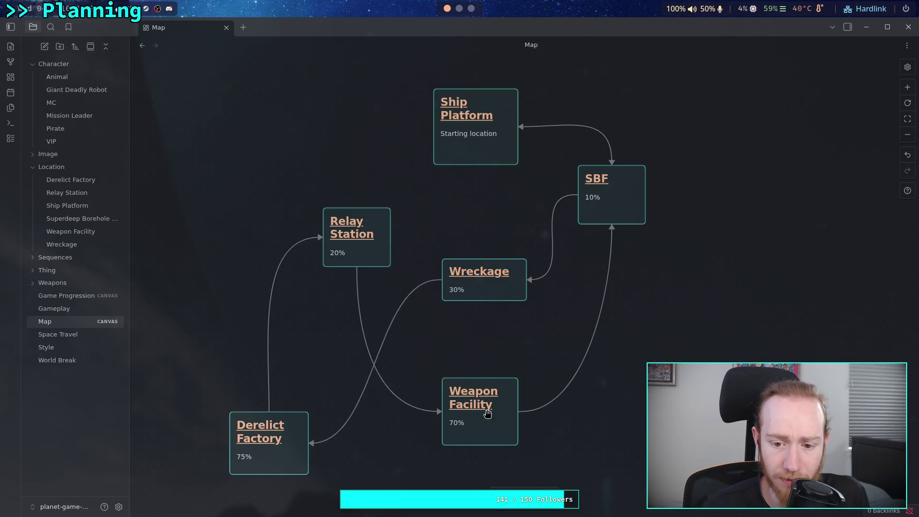
{"action": "left_click_drag", "start_coordinate": [495, 427], "coordinate": [503, 417]}
Raise Relay Station, nudge Derelict Factory to reroute its arrows, and edit Weapon Facility.
{"action": "mouse_move", "coordinate": [388, 256]}
{"action": "left_mouse_down"}
{"action": "mouse_move", "coordinate": [354, 264]}
{"action": "mouse_move", "coordinate": [385, 233]}
{"action": "left_mouse_up"}
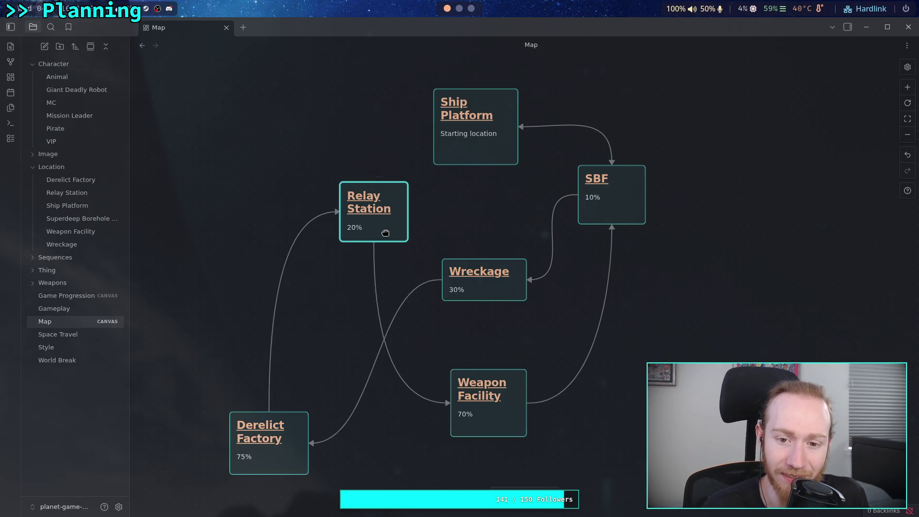
{"action": "left_click_drag", "start_coordinate": [293, 440], "coordinate": [298, 440]}
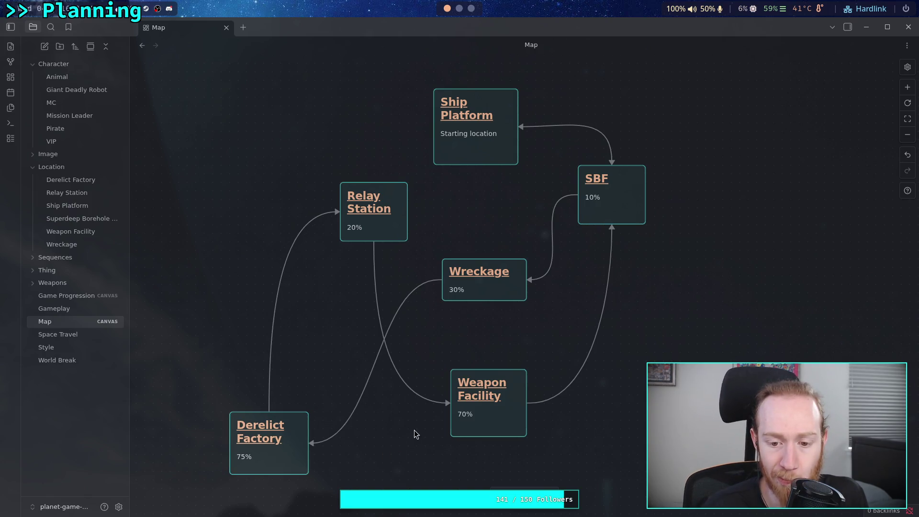
{"action": "double_click", "coordinate": [462, 414]}
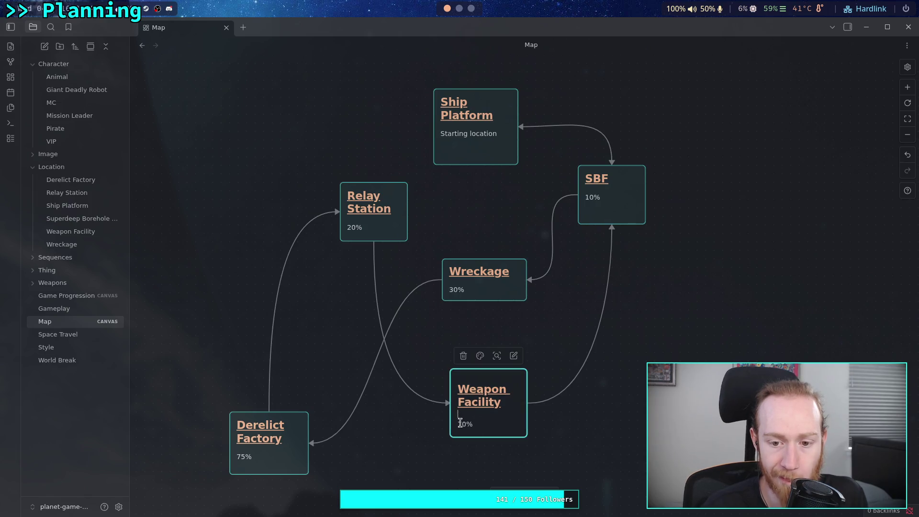
Insert empty lines after the 10% value in the SBF card.
{"action": "left_click", "coordinate": [602, 200]}
{"action": "left_click", "coordinate": [606, 203]}
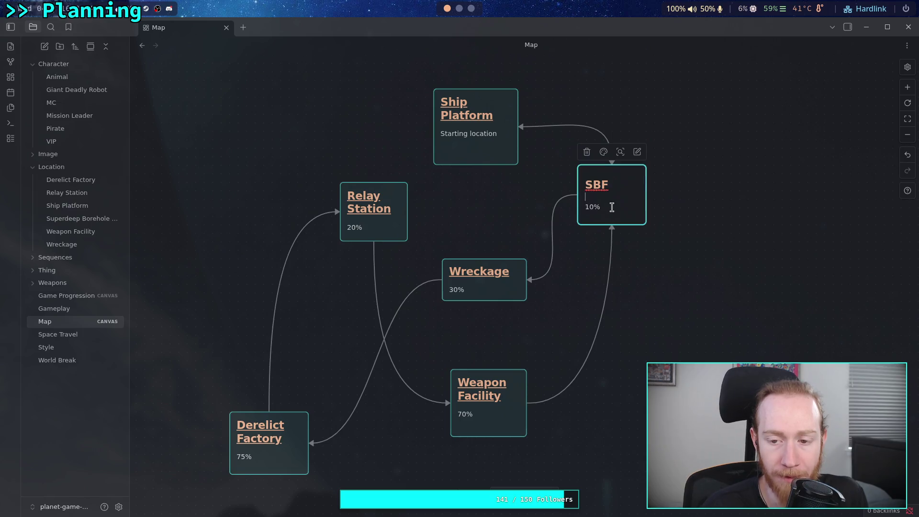
{"action": "key", "text": "Return"}
{"action": "left_click", "coordinate": [455, 230]}
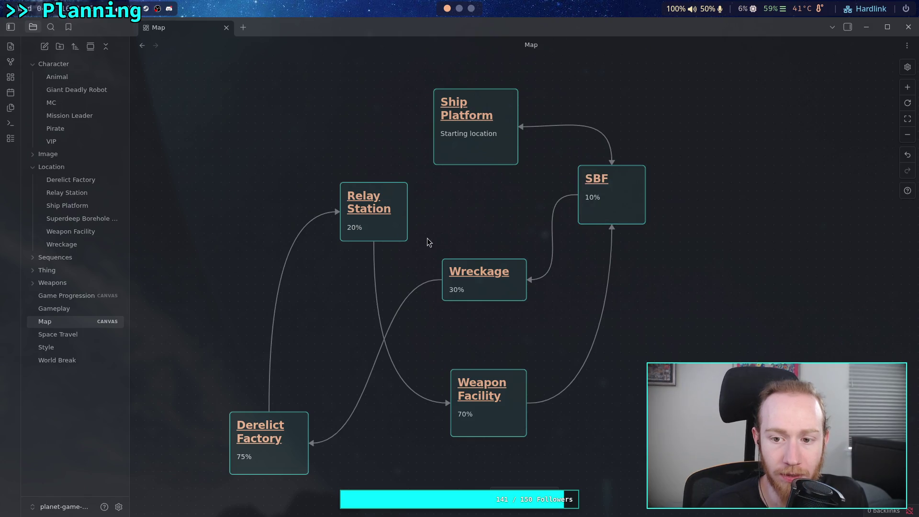
{"action": "double_click", "coordinate": [617, 210]}
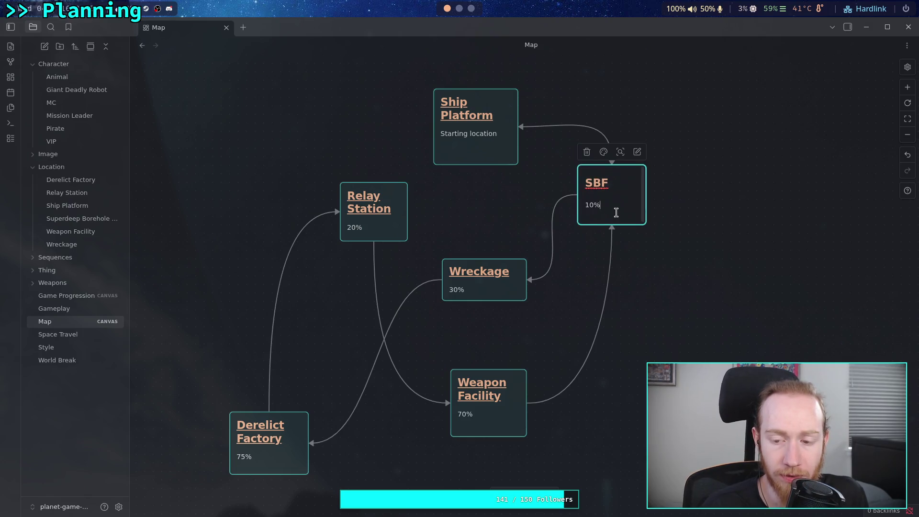
{"action": "key", "text": "Return"}
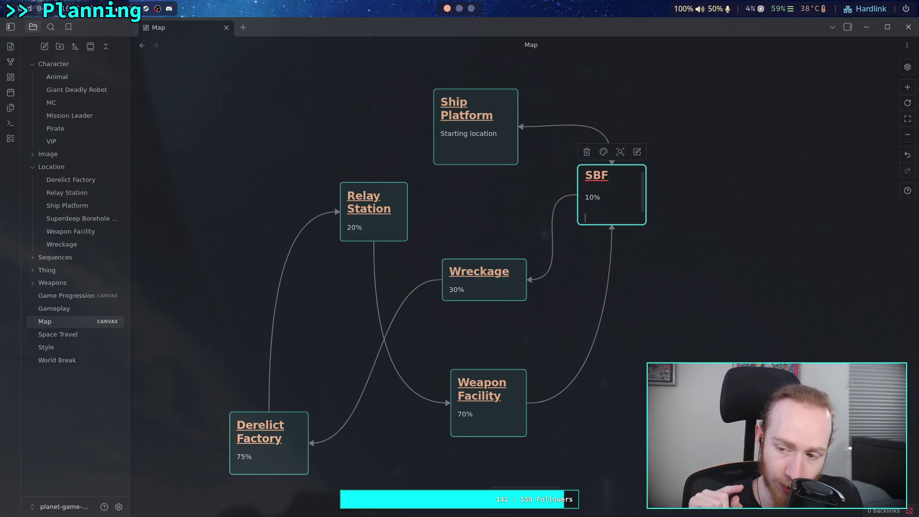
{"action": "key", "text": "Return"}
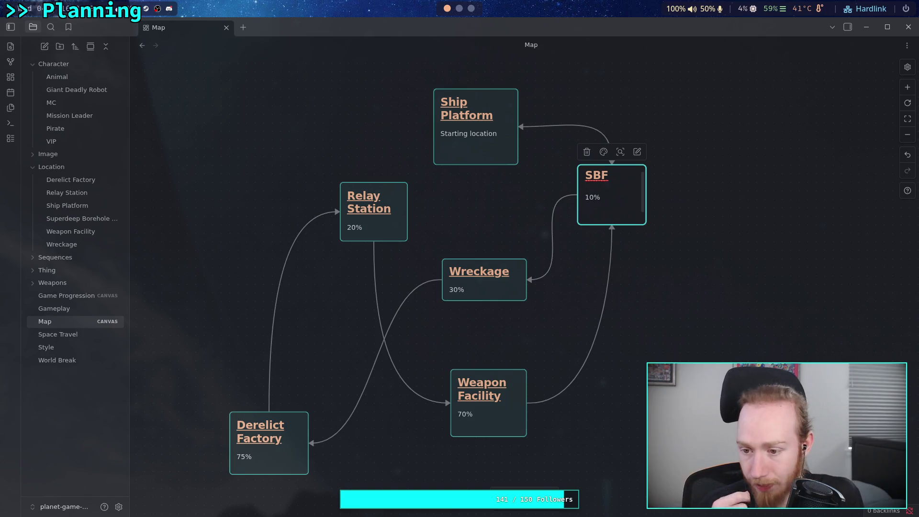
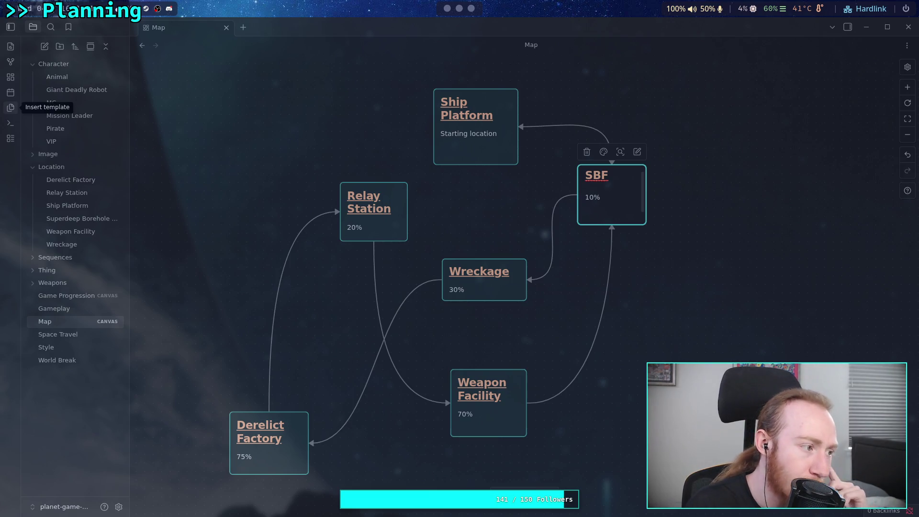
Edit the SBF card so it reads 15km, removing its 10% line and the word 'platform'.
{"action": "left_click", "coordinate": [617, 210]}
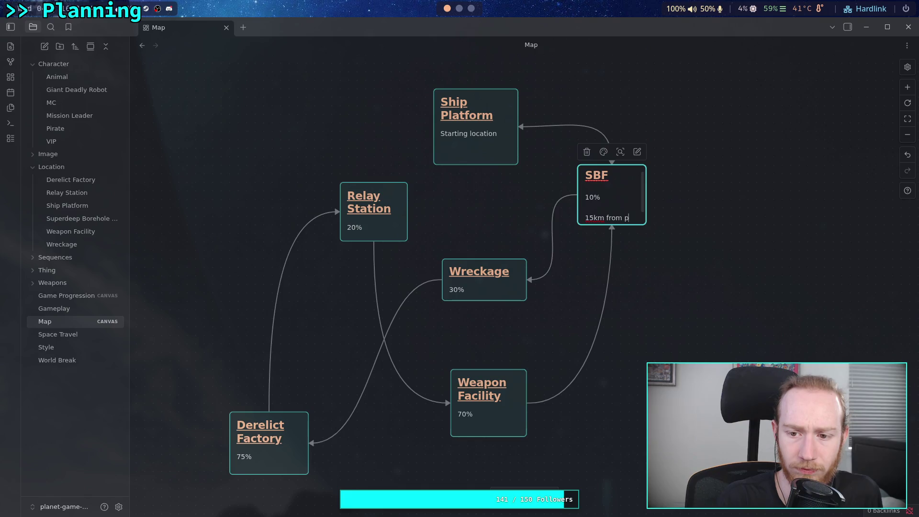
{"action": "type", "text": "latform"}
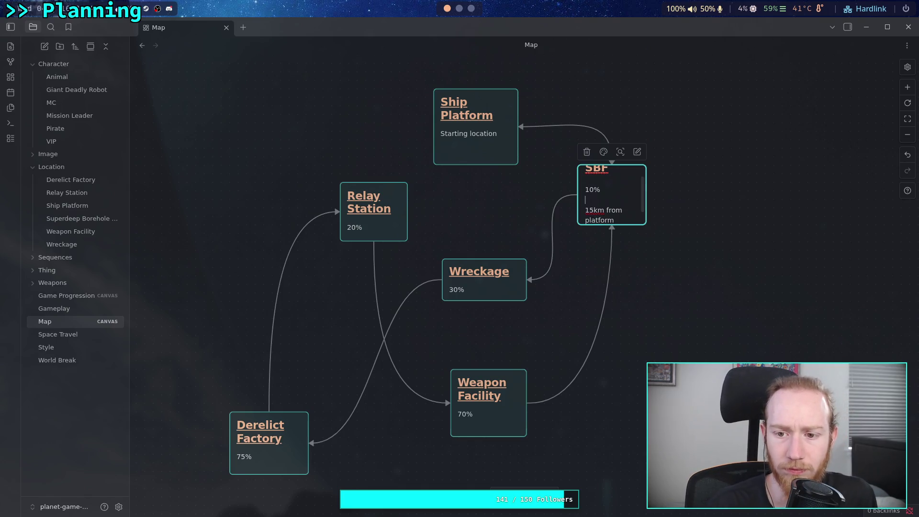
{"action": "key", "text": "BackSpace"}
{"action": "key", "text": "BackSpace"}
{"action": "key", "text": "BackSpace"}
{"action": "key", "text": "ctrl+End"}
{"action": "key", "text": "BackSpace"}
{"action": "key", "text": "BackSpace"}
{"action": "key", "text": "BackSpace"}
{"action": "key", "text": "BackSpace"}
{"action": "key", "text": "BackSpace"}
{"action": "key", "text": "BackSpace"}
{"action": "left_click", "coordinate": [685, 222]}
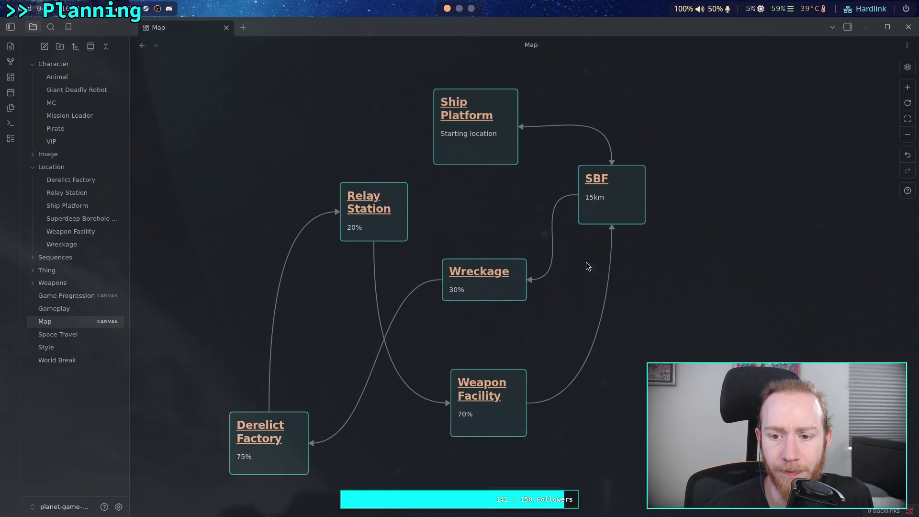
{"action": "left_click", "coordinate": [374, 239]}
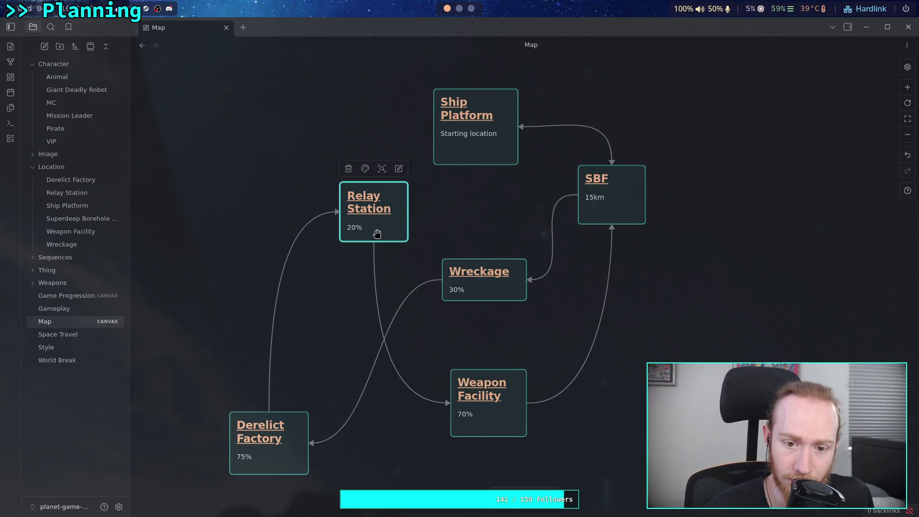
Replace the Relay Station card's 20% with 20km.
{"action": "left_click", "coordinate": [371, 232]}
{"action": "key", "text": "Escape"}
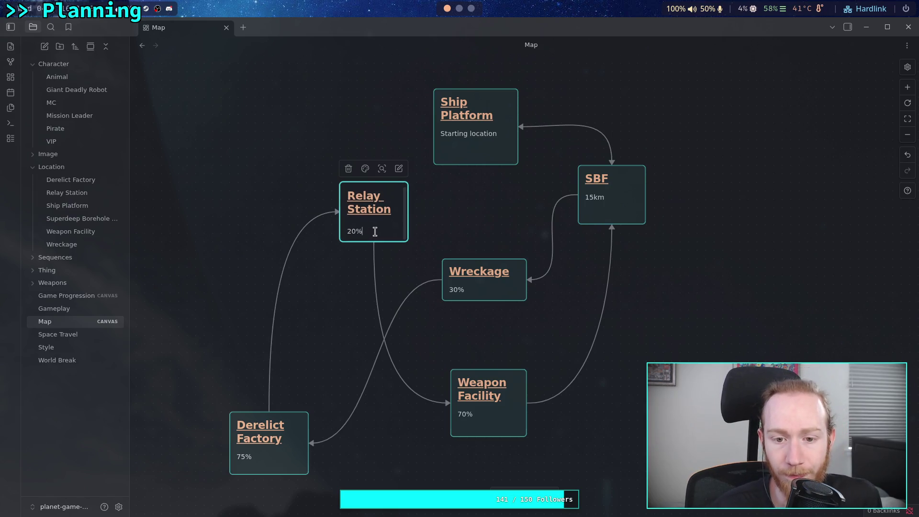
{"action": "left_click_drag", "start_coordinate": [363, 231], "coordinate": [347, 231]}
{"action": "type", "text": "20"}
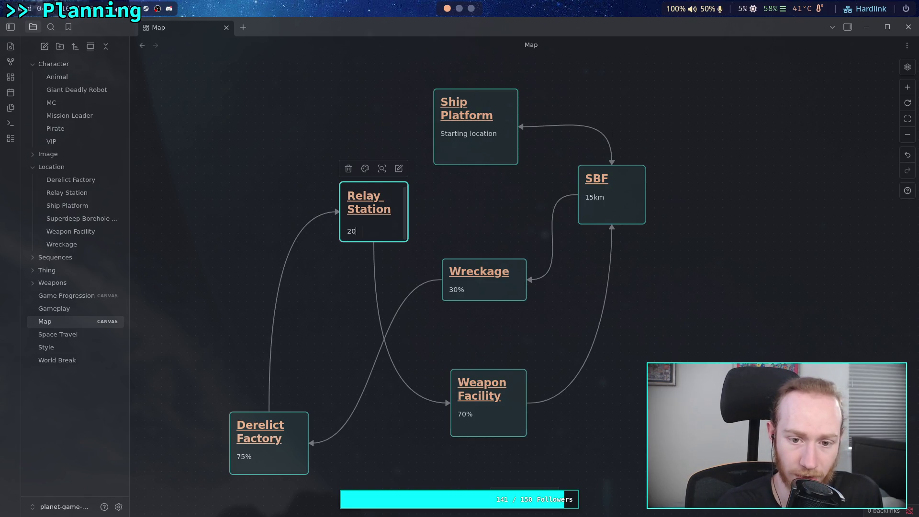
{"action": "left_click", "coordinate": [534, 325]}
Replace the Wreckage card's 30% with 30km, then switch to an empty workspace.
{"action": "left_click", "coordinate": [508, 290]}
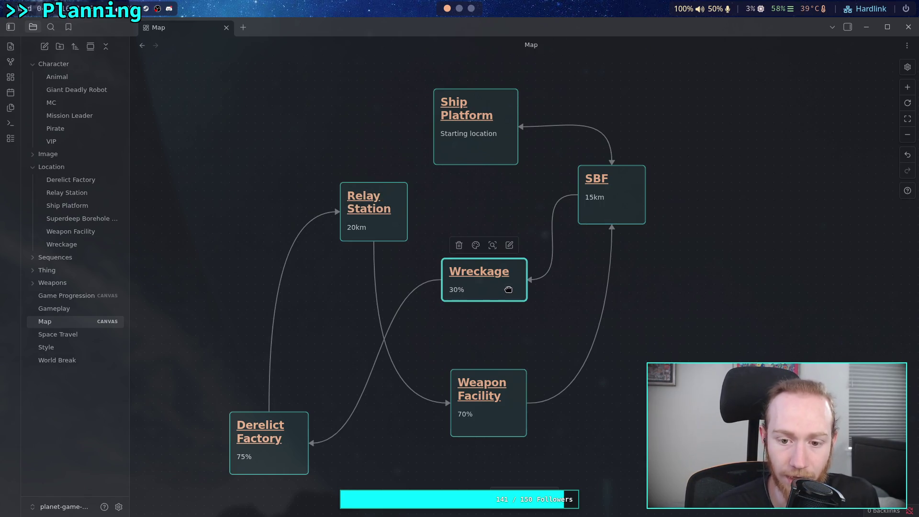
{"action": "double_click", "coordinate": [509, 290]}
{"action": "triple_click", "coordinate": [472, 292]}
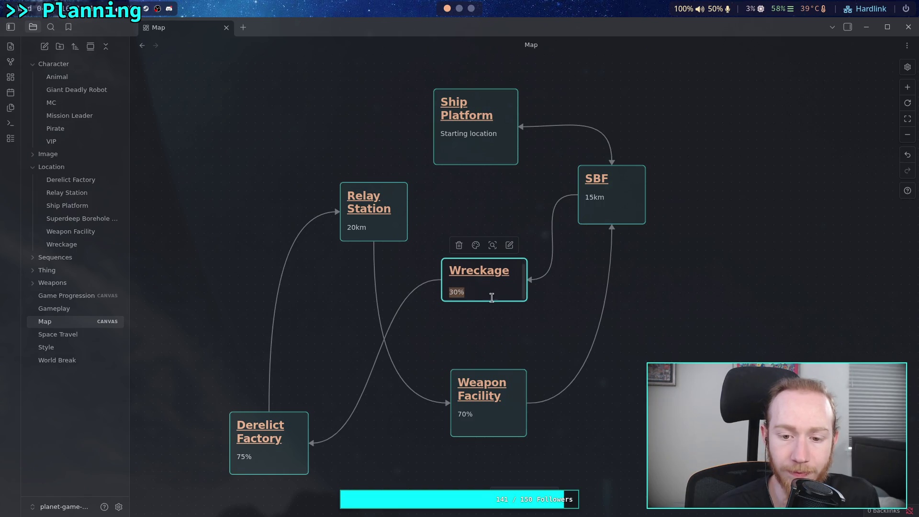
{"action": "type", "text": "30"}
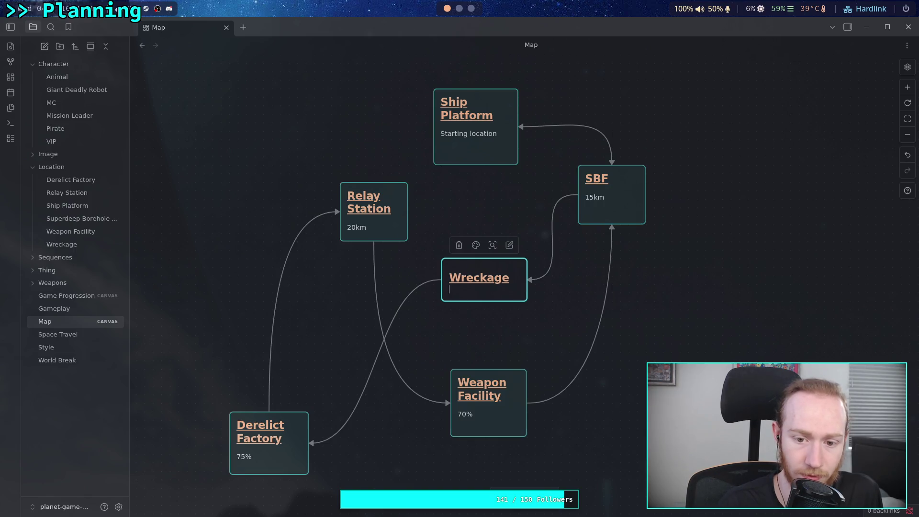
{"action": "type", "text": "30km"}
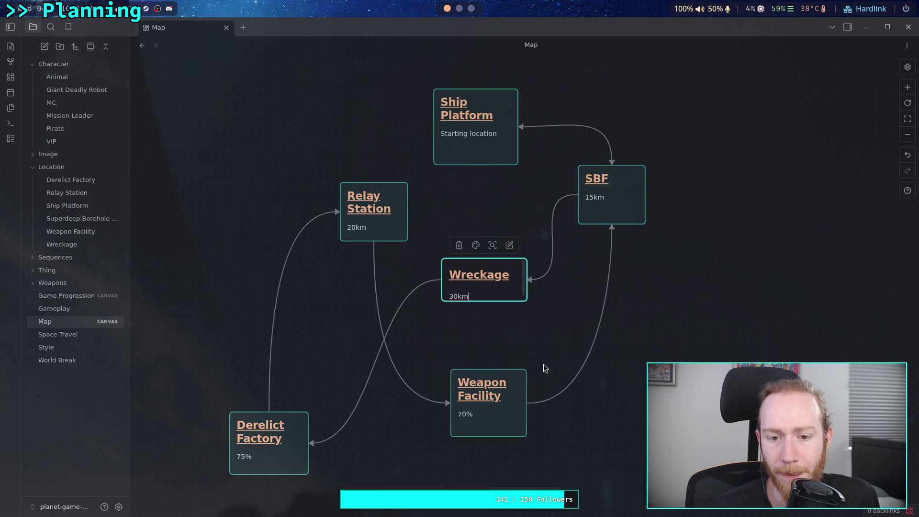
{"action": "left_click", "coordinate": [498, 344]}
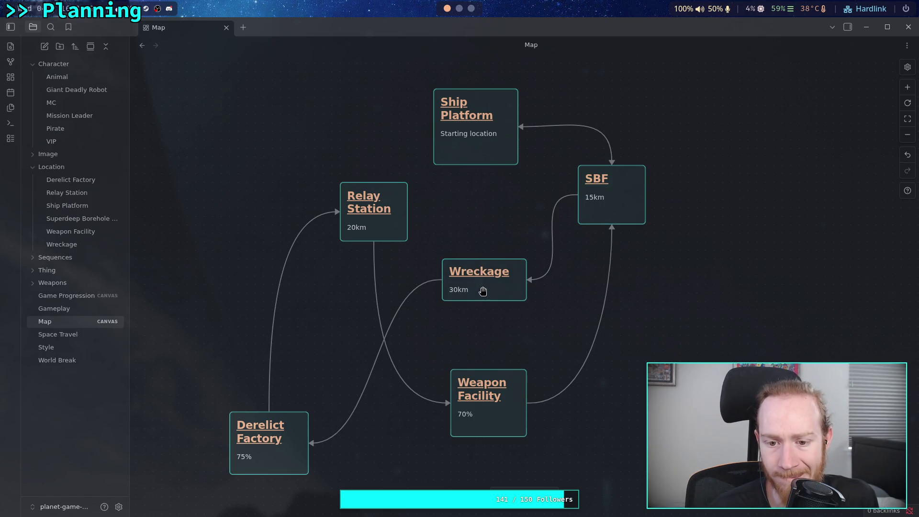
{"action": "left_click", "coordinate": [557, 244]}
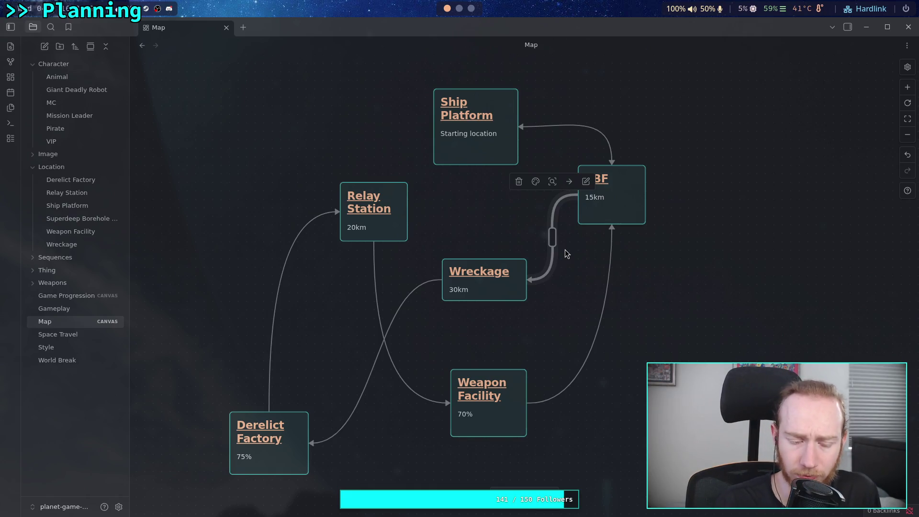
{"action": "left_click", "coordinate": [649, 320]}
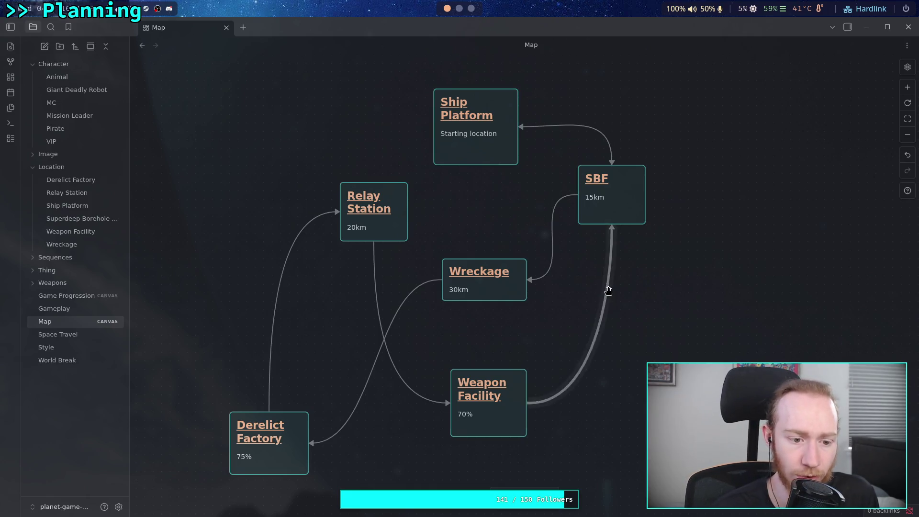
{"action": "key", "text": "super+4"}
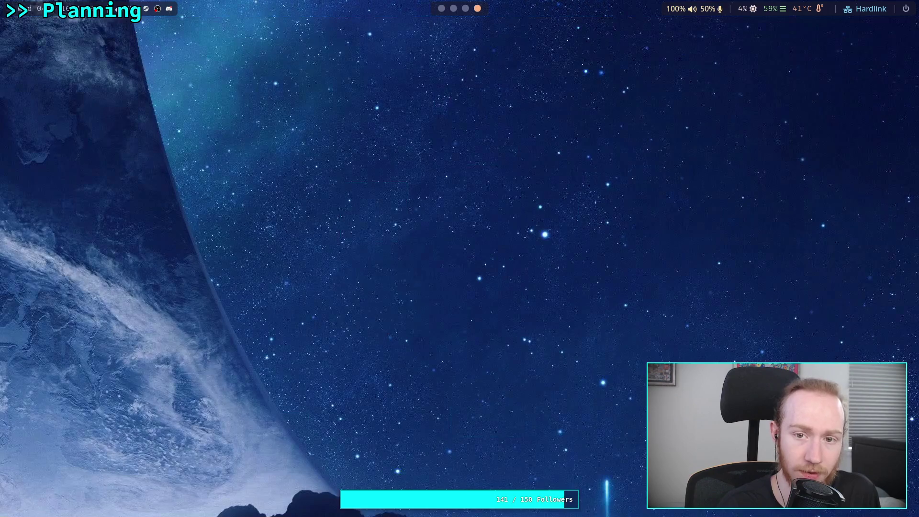
Launch Krita, clear Recent Images and create a 1024×1024 image with a black background.
{"action": "key", "text": "super+d"}
{"action": "type", "text": "vol"}
{"action": "key", "text": "Return"}
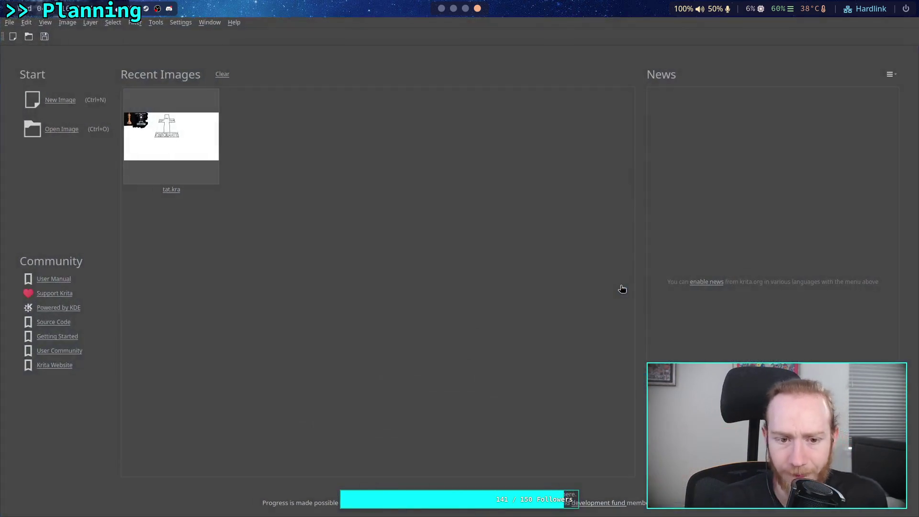
{"action": "left_click", "coordinate": [222, 75]}
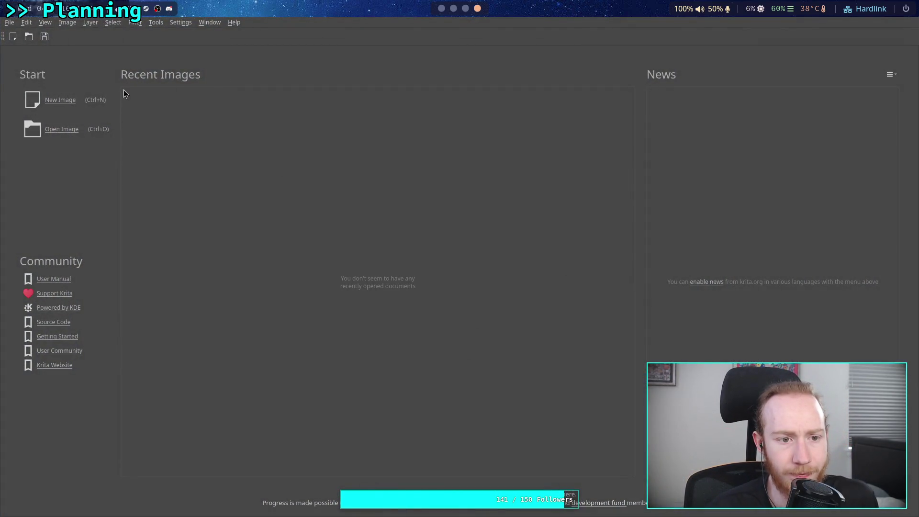
{"action": "left_click", "coordinate": [67, 100]}
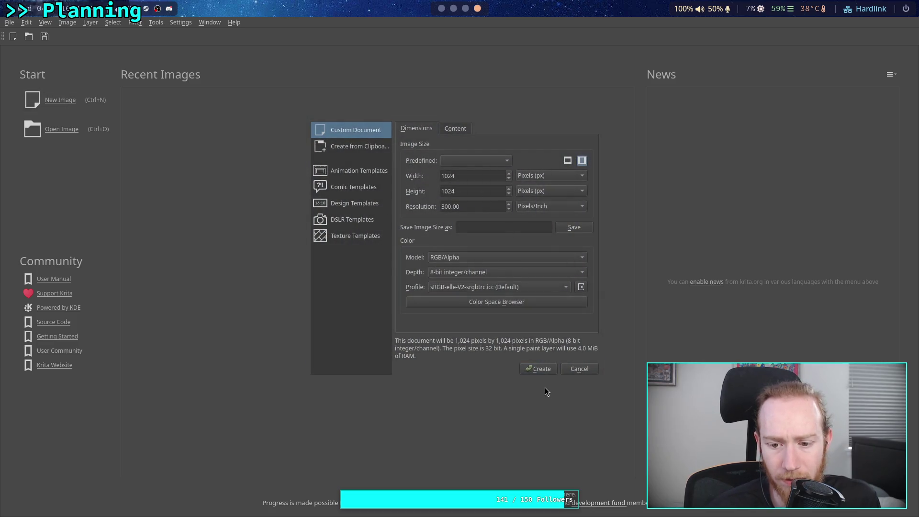
{"action": "left_click", "coordinate": [543, 370]}
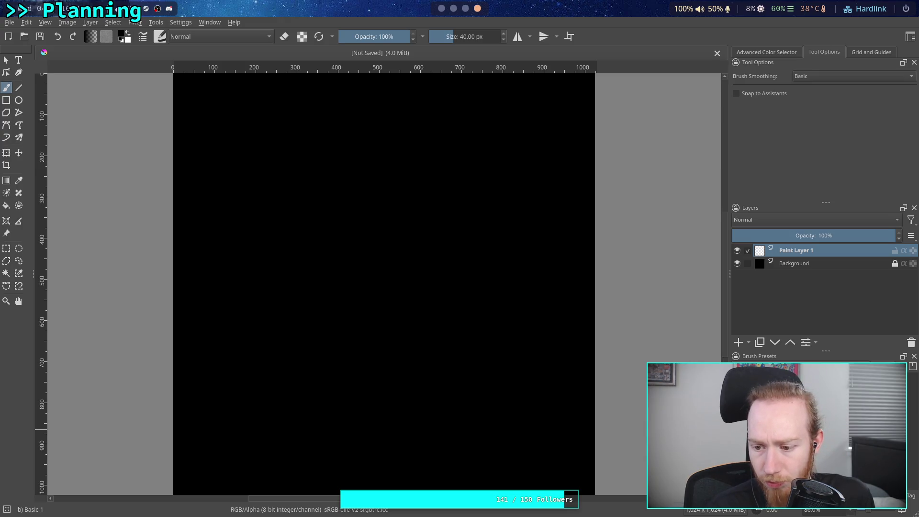
Add a vector layer and draw a small circle near the canvas centre with the Ellipse tool.
{"action": "key", "text": "1"}
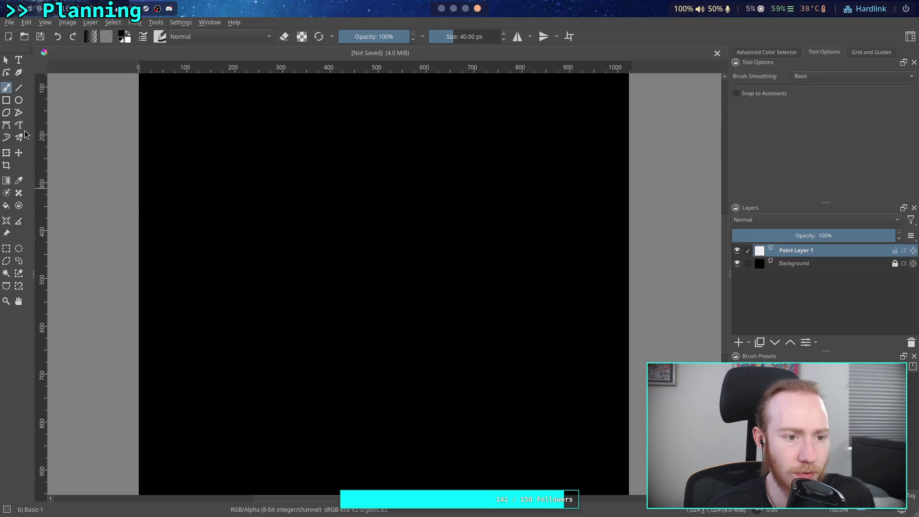
{"action": "left_click", "coordinate": [19, 101]}
{"action": "left_click", "coordinate": [749, 343]}
{"action": "left_click", "coordinate": [766, 389]}
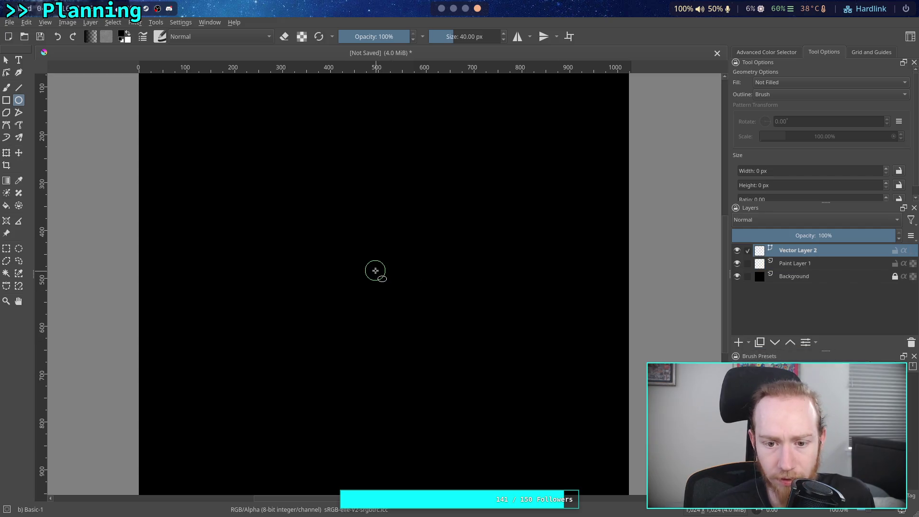
{"action": "left_click_drag", "start_coordinate": [362, 259], "coordinate": [404, 301]}
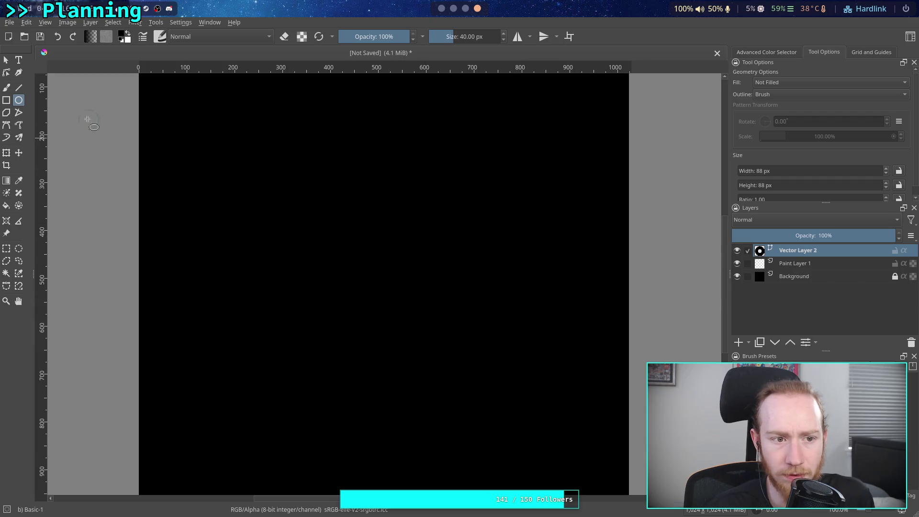
Select the circle and set its Geometry width and height to 10 × 10 px.
{"action": "left_click", "coordinate": [6, 61]}
{"action": "left_click", "coordinate": [408, 300]}
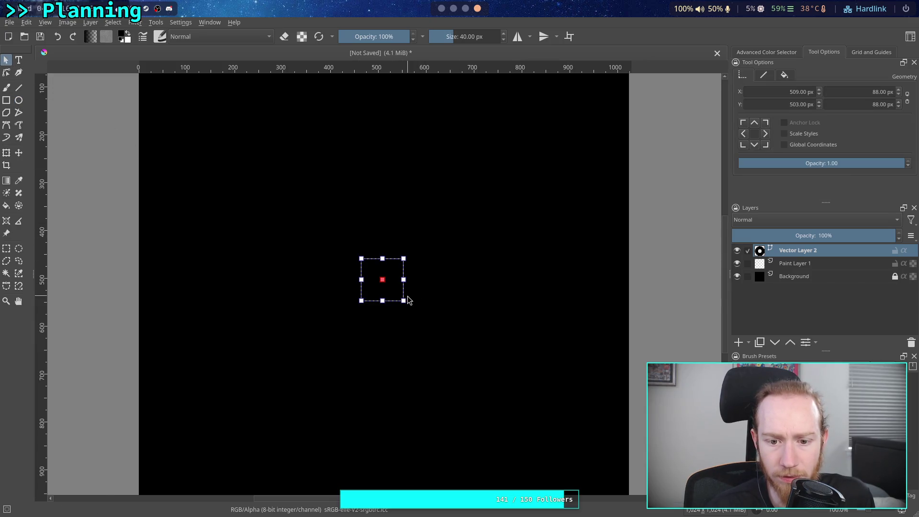
{"action": "double_click", "coordinate": [872, 92]}
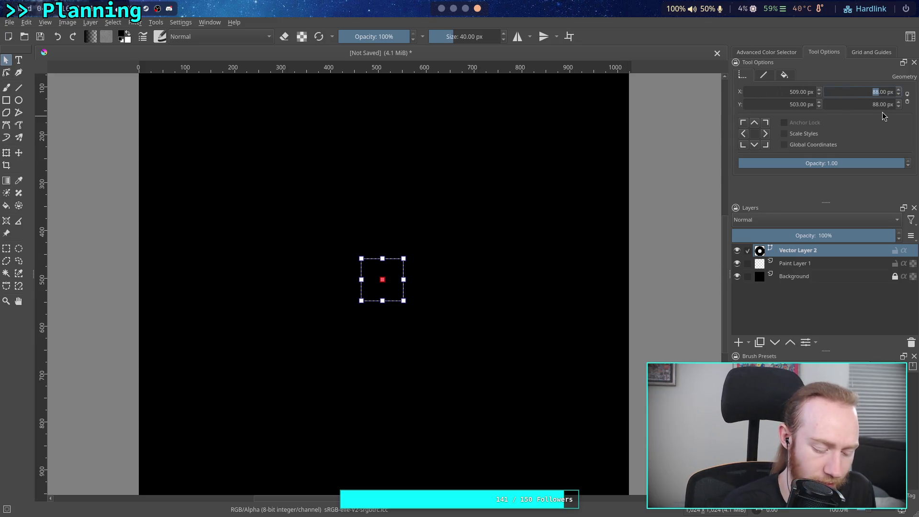
{"action": "type", "text": "10"}
{"action": "key", "text": "Return"}
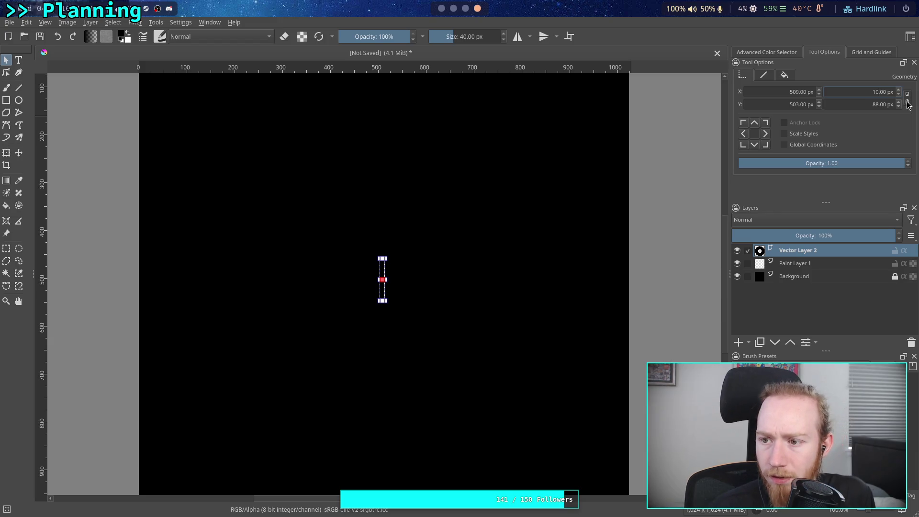
{"action": "left_click", "coordinate": [908, 97]}
{"action": "double_click", "coordinate": [878, 92]}
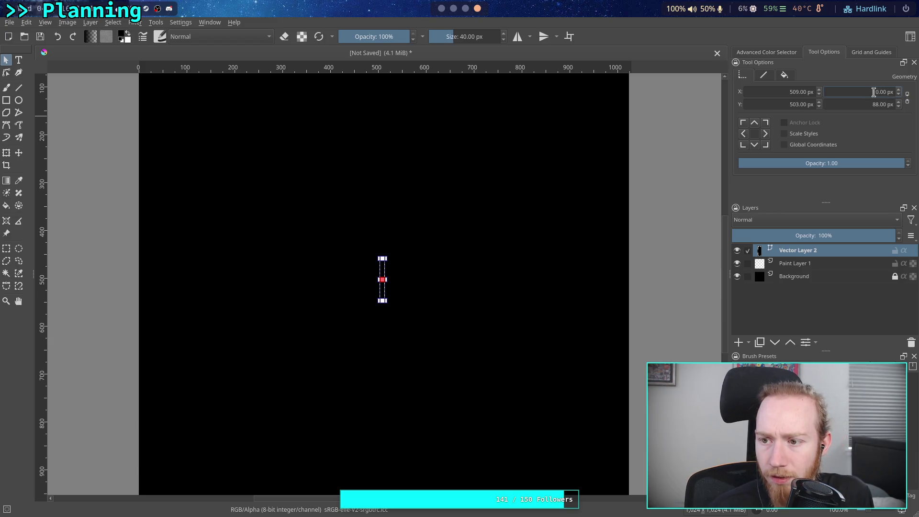
{"action": "type", "text": "88"}
{"action": "key", "text": "Return"}
{"action": "left_click", "coordinate": [908, 100]}
{"action": "double_click", "coordinate": [878, 92]}
{"action": "type", "text": "19"}
{"action": "key", "text": "Return"}
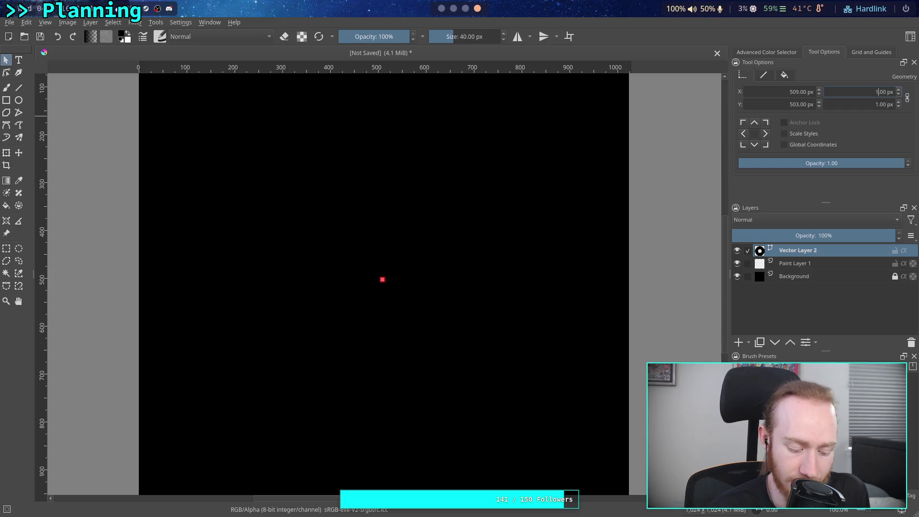
{"action": "key", "text": "ctrl+z"}
{"action": "key", "text": "ctrl+z"}
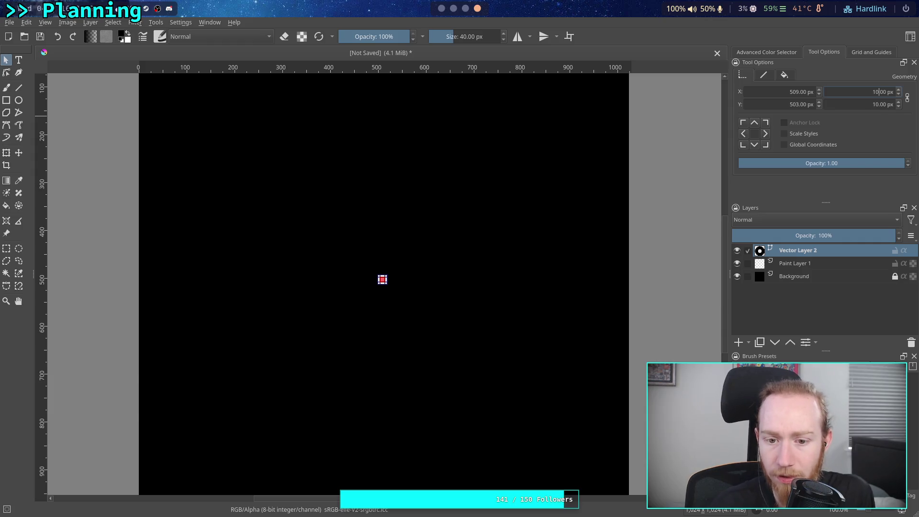
{"action": "left_click", "coordinate": [795, 96]}
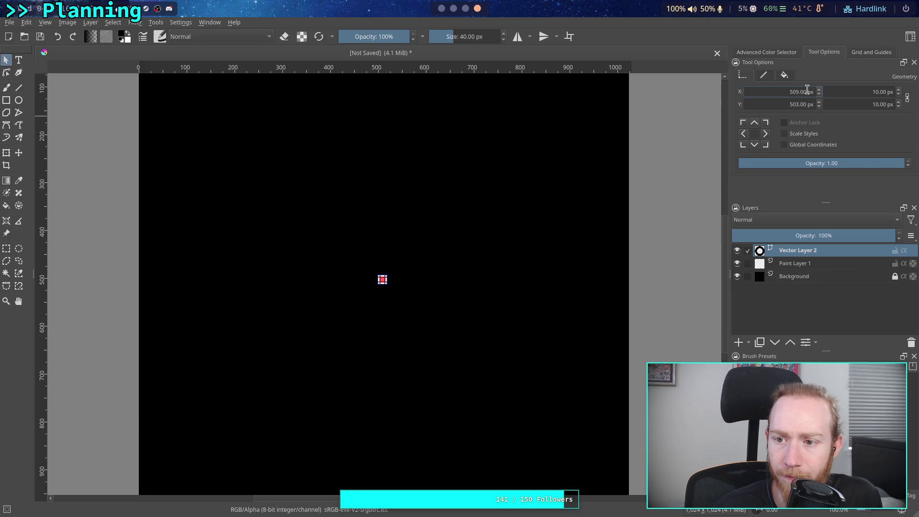
Position the marker at X 512 and Y 512 px in Geometry.
{"action": "key", "text": "Delete"}
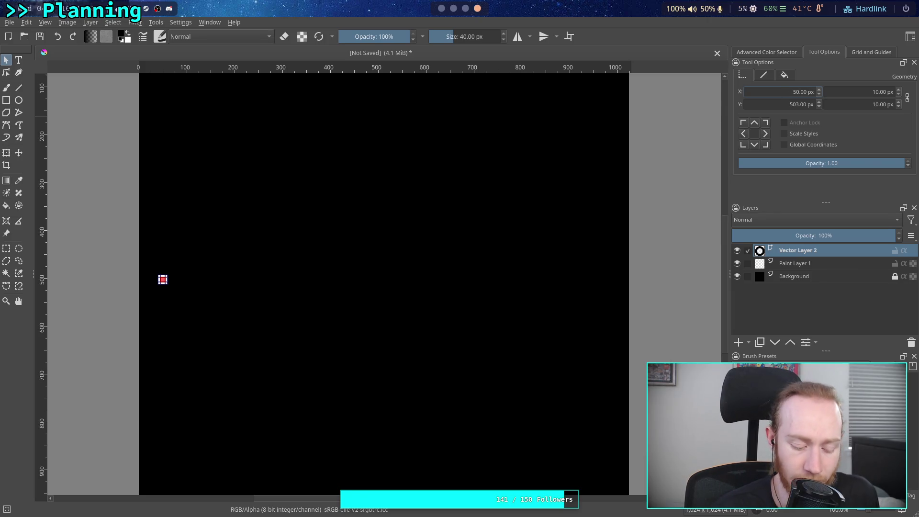
{"action": "type", "text": "0"}
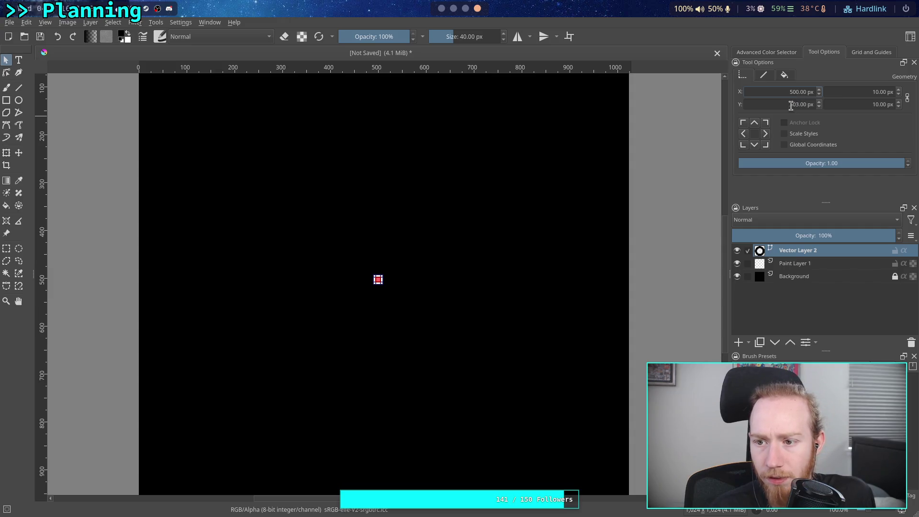
{"action": "double_click", "coordinate": [794, 92]}
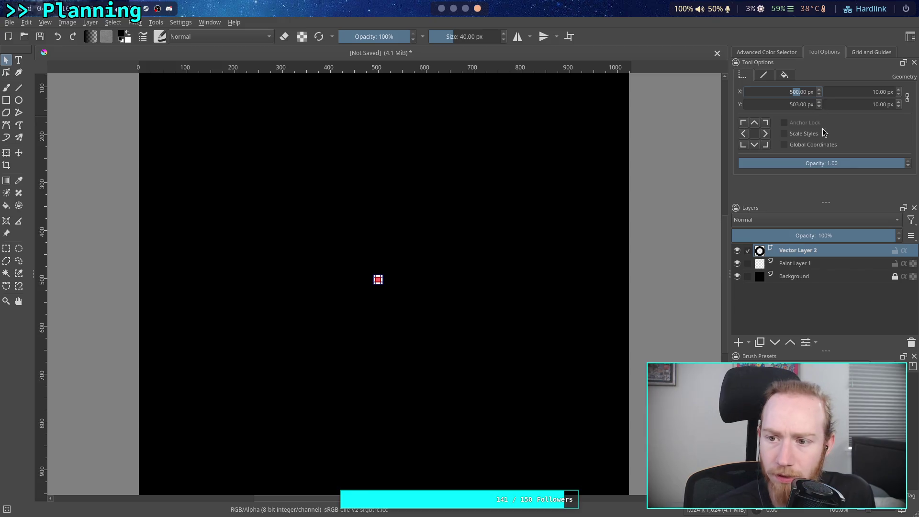
{"action": "type", "text": "512"}
{"action": "key", "text": "Return"}
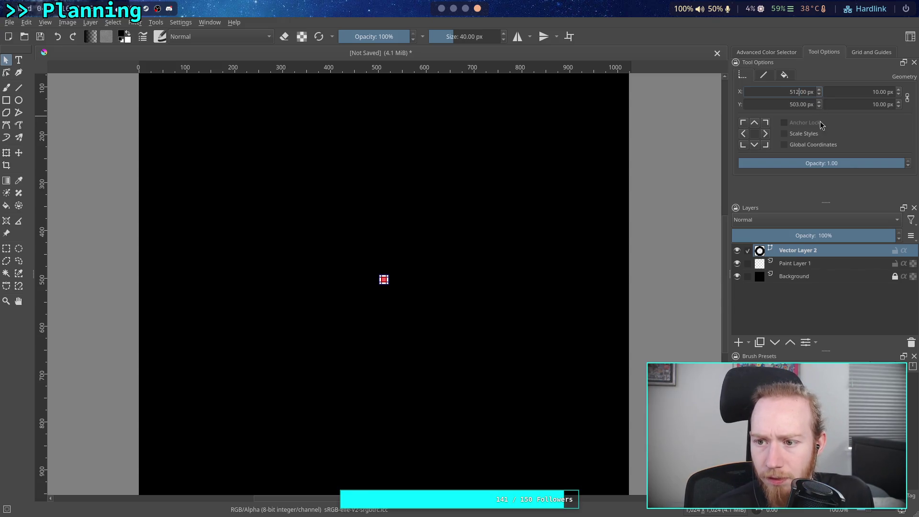
{"action": "double_click", "coordinate": [794, 105]}
{"action": "type", "text": "512"}
{"action": "key", "text": "Return"}
{"action": "left_click", "coordinate": [846, 104]}
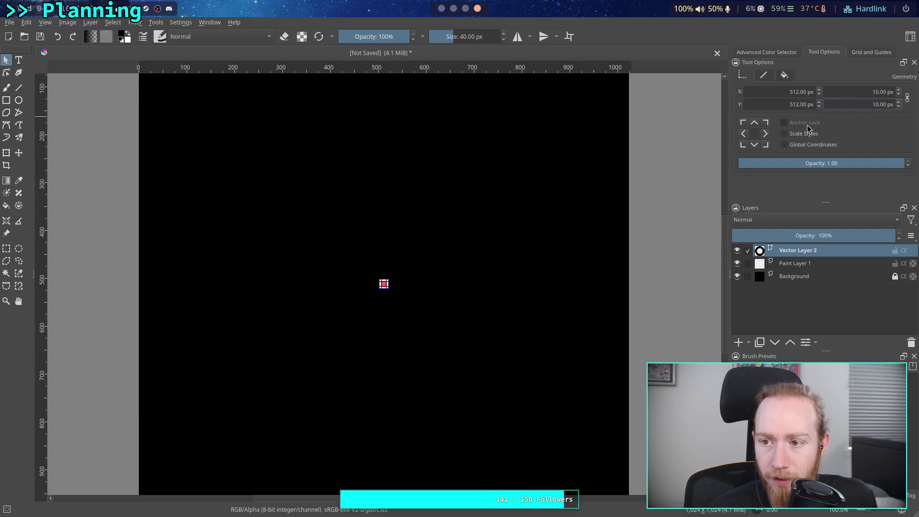
Set the marker's stroke to None and its fill to solid white.
{"action": "left_click", "coordinate": [785, 75]}
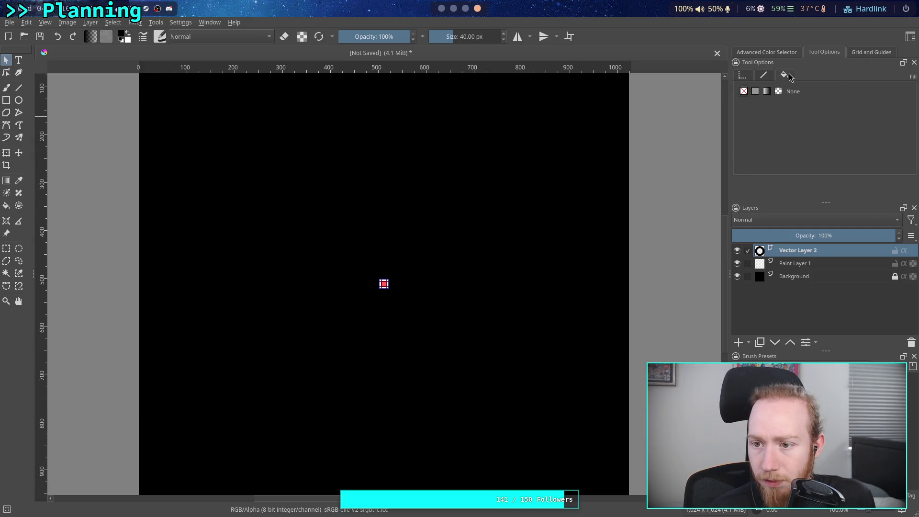
{"action": "left_click", "coordinate": [762, 75]}
{"action": "left_click", "coordinate": [745, 91]}
{"action": "left_click", "coordinate": [782, 76]}
{"action": "left_click", "coordinate": [756, 91]}
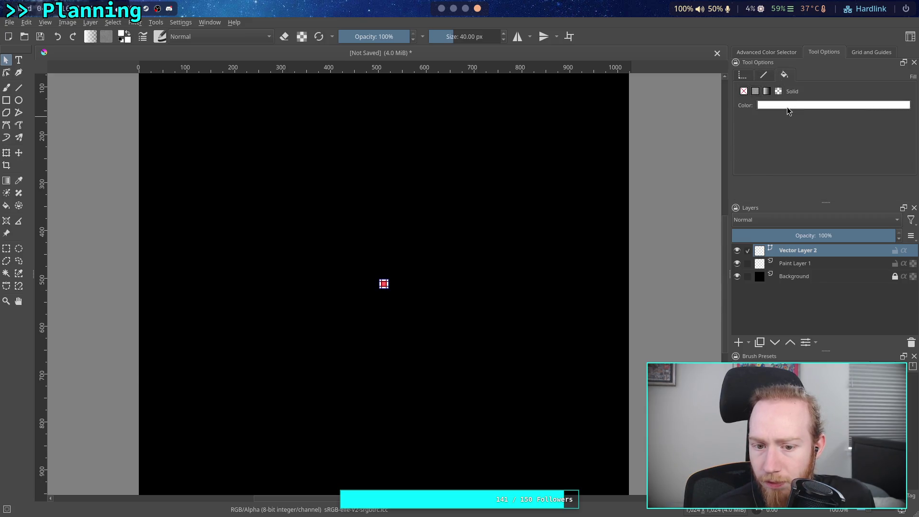
{"action": "left_click", "coordinate": [685, 262]}
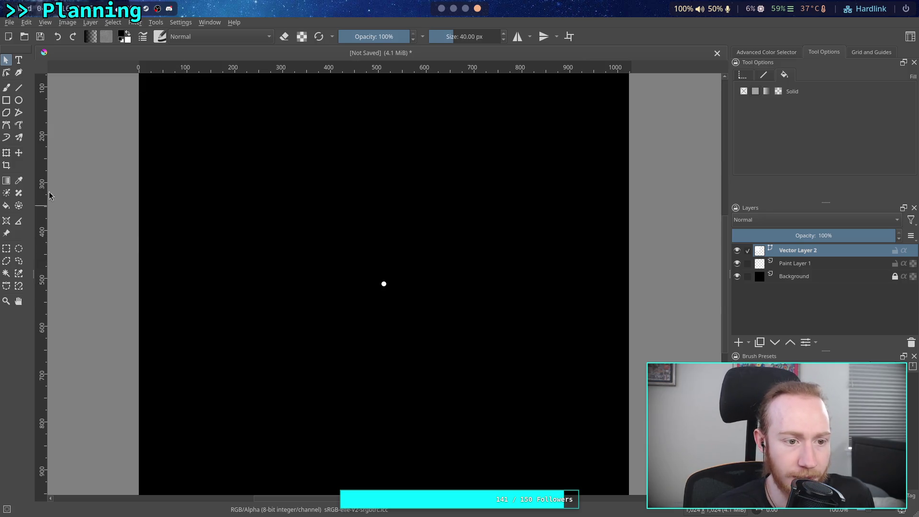
{"action": "left_click", "coordinate": [20, 101]}
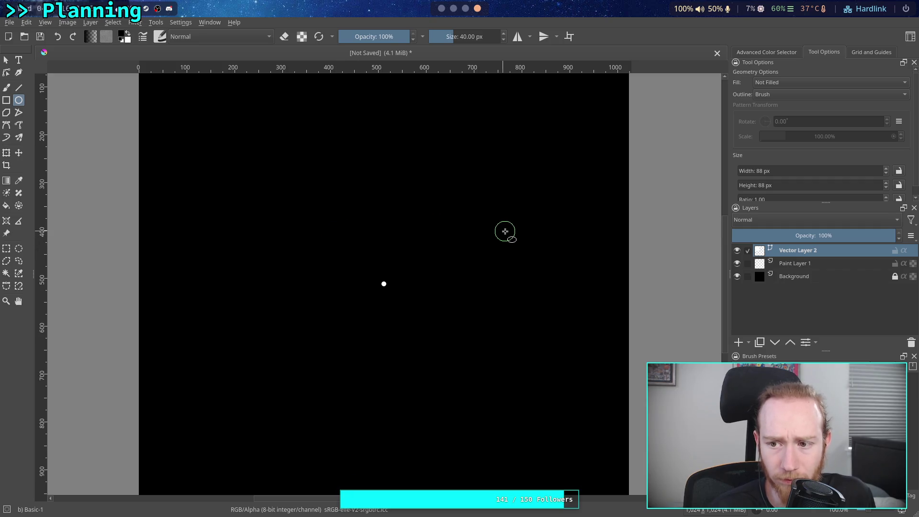
{"action": "left_click", "coordinate": [454, 9]}
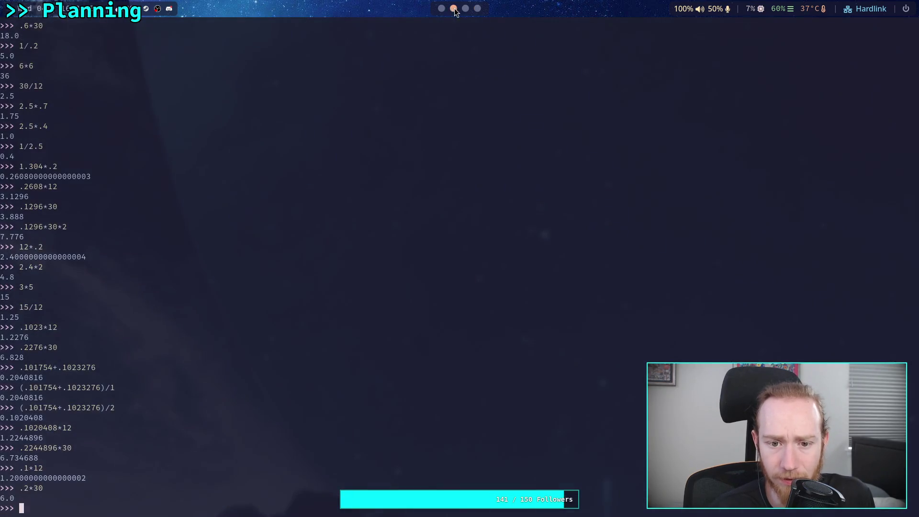
Change the SBF card's distance from 15km to 20km.
{"action": "left_click", "coordinate": [441, 9]}
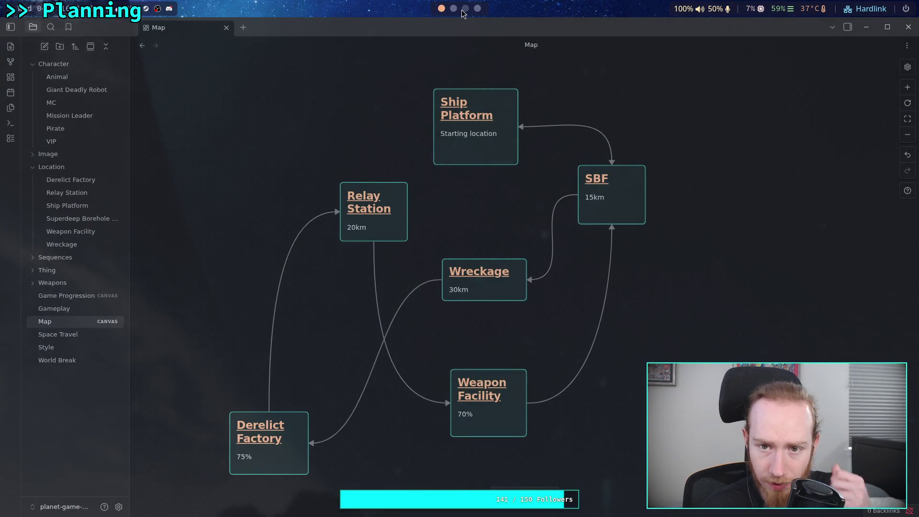
{"action": "double_click", "coordinate": [593, 197]}
{"action": "type", "text": "20"}
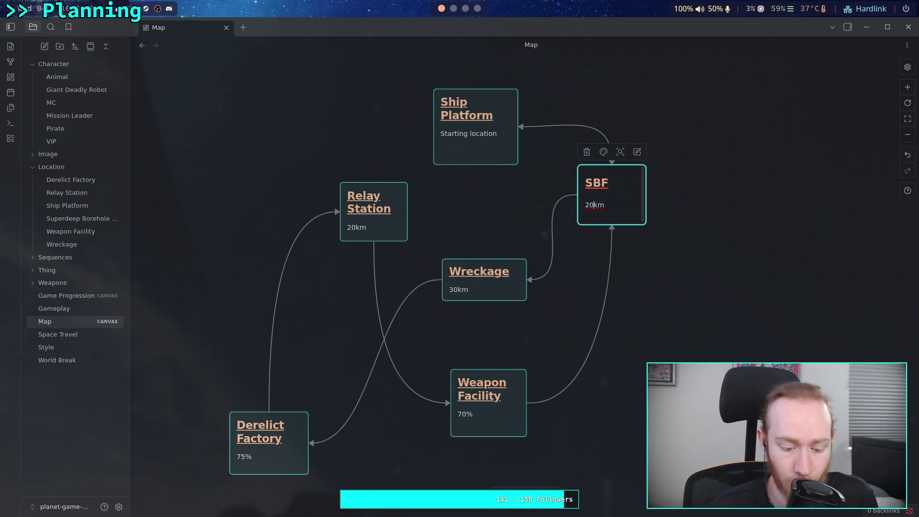
{"action": "key", "text": "Return"}
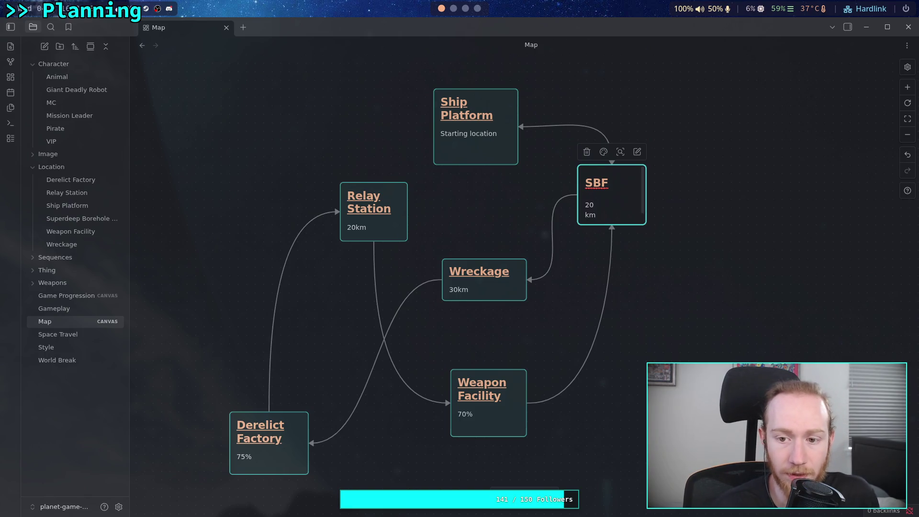
Inspect the Relay Station and Weapon Facility card distances, then return to Krita.
{"action": "double_click", "coordinate": [355, 227]}
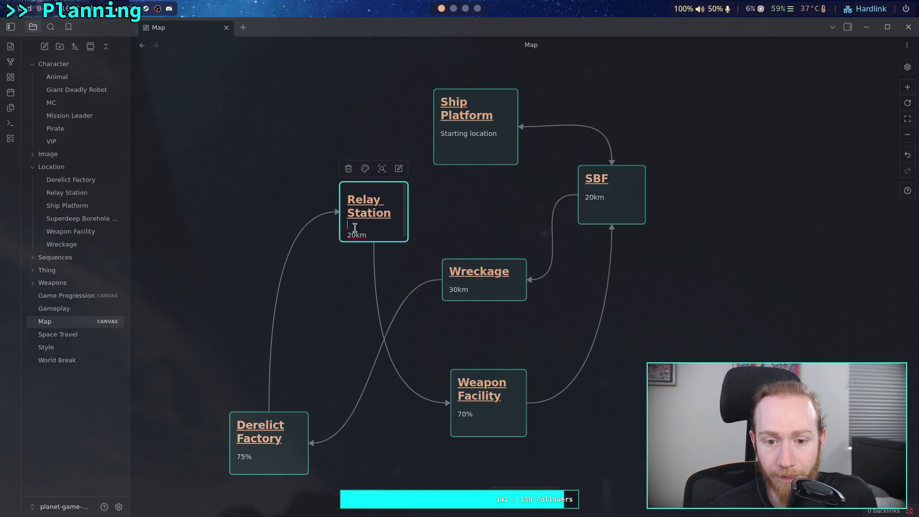
{"action": "left_click", "coordinate": [356, 234]}
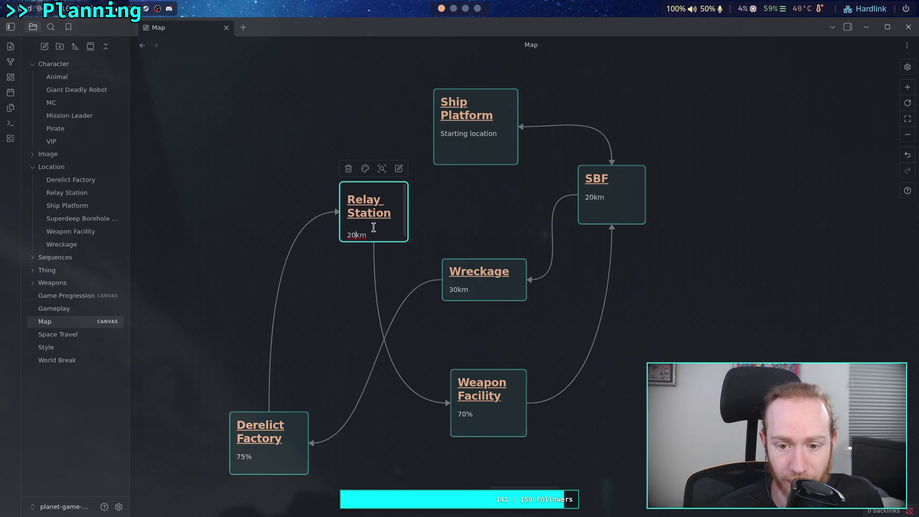
{"action": "left_click", "coordinate": [461, 222]}
{"action": "double_click", "coordinate": [463, 422]}
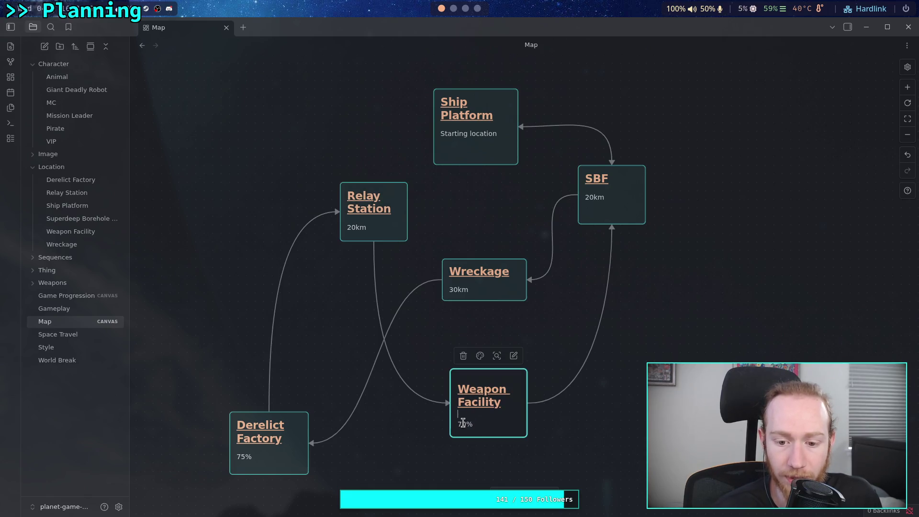
{"action": "left_click_drag", "start_coordinate": [475, 423], "coordinate": [456, 424]}
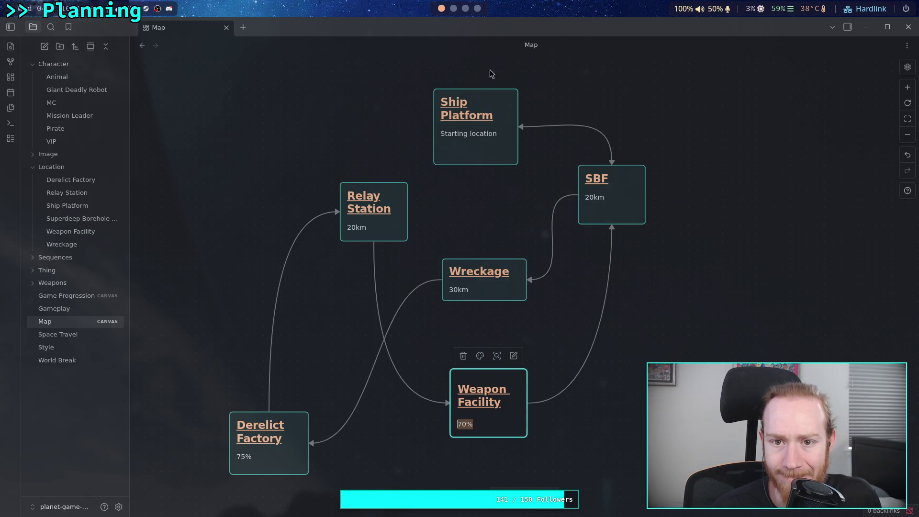
{"action": "left_click", "coordinate": [465, 8]}
{"action": "left_click", "coordinate": [477, 8]}
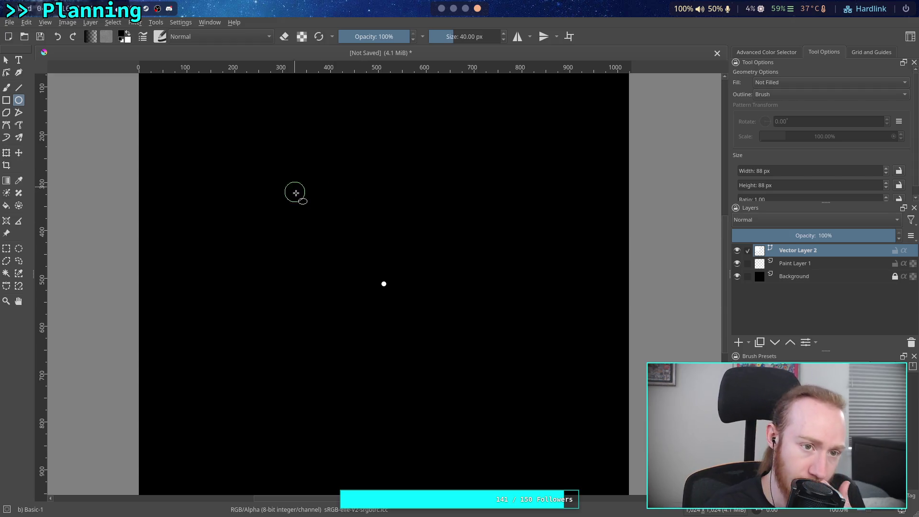
Use Image > Resize Canvas to set width and height to 1000 px, centred.
{"action": "left_click", "coordinate": [68, 22]}
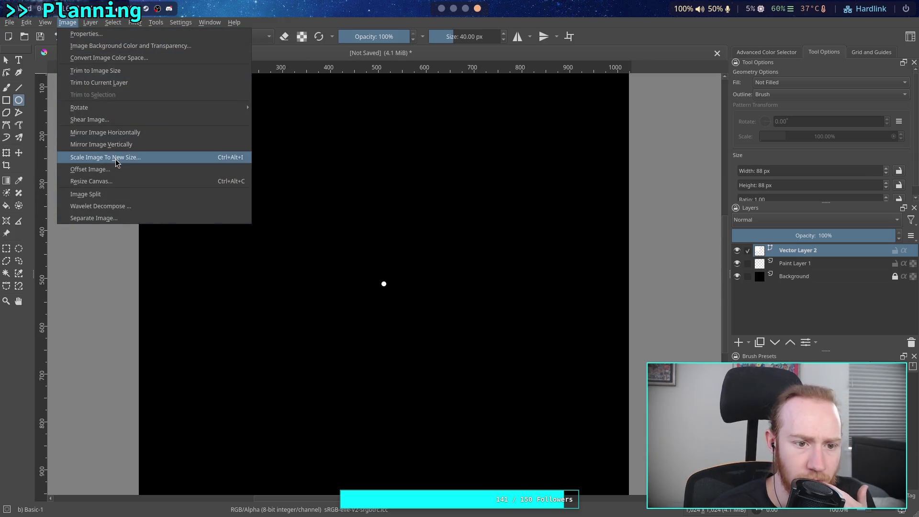
{"action": "left_click", "coordinate": [113, 181]}
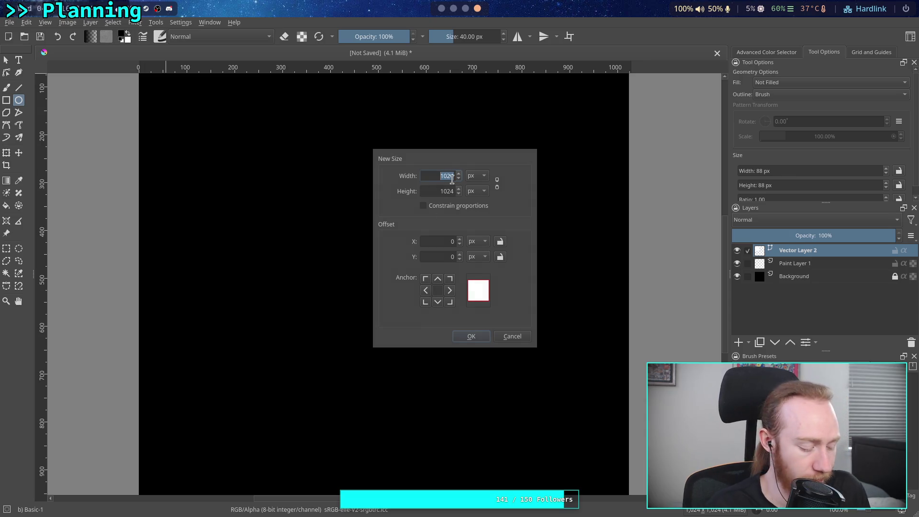
{"action": "type", "text": "00000"}
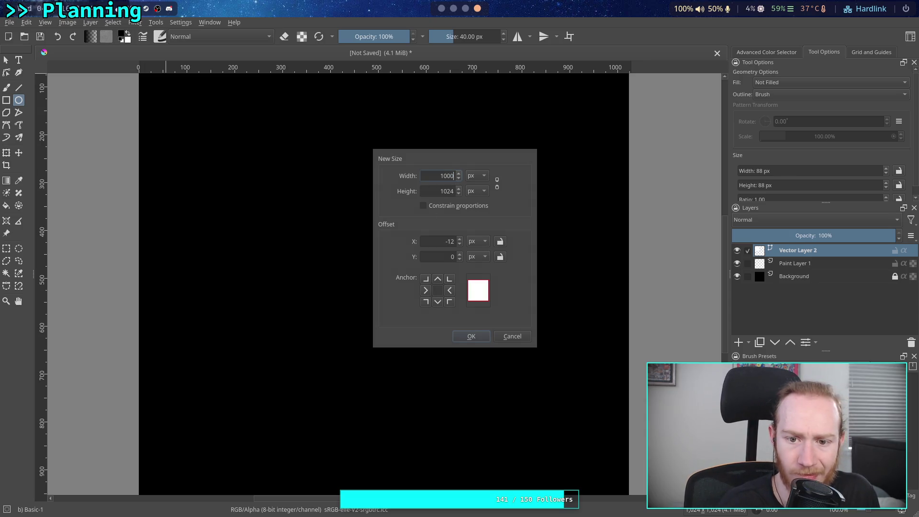
{"action": "key", "text": "Tab"}
{"action": "type", "text": "1000"}
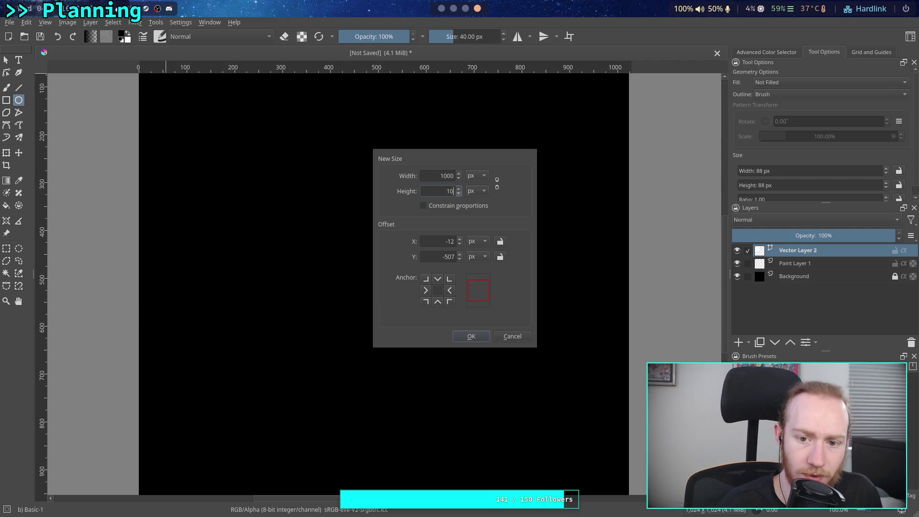
{"action": "left_click", "coordinate": [471, 337]}
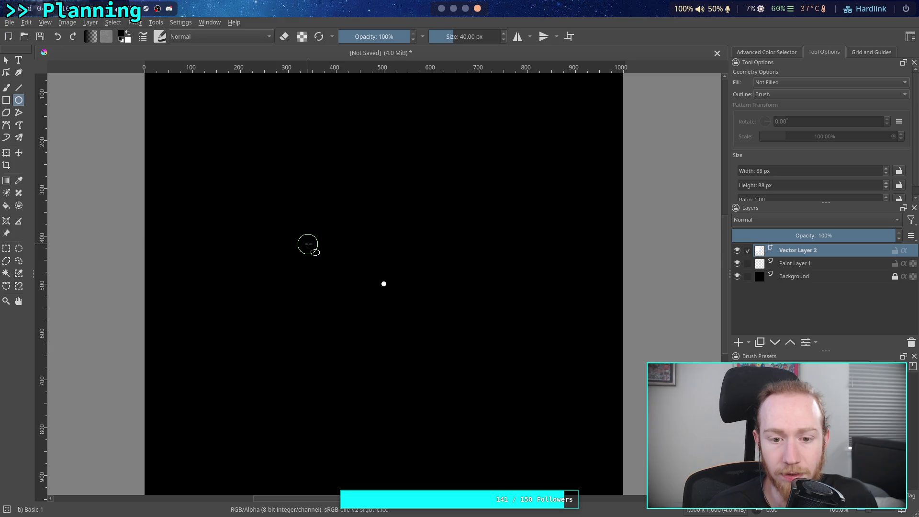
Draw a rough ellipse below-right of the centre dot and select it.
{"action": "left_click_drag", "start_coordinate": [337, 238], "coordinate": [453, 350]}
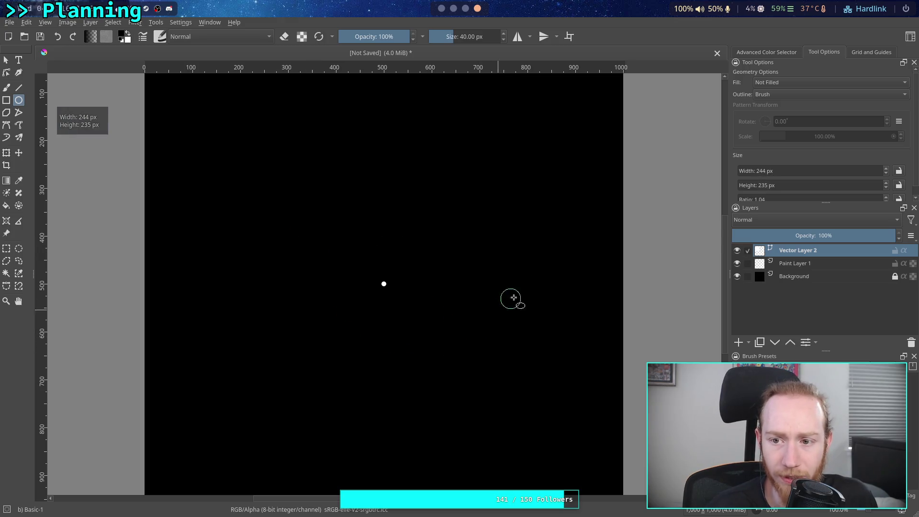
{"action": "left_click", "coordinate": [860, 55]}
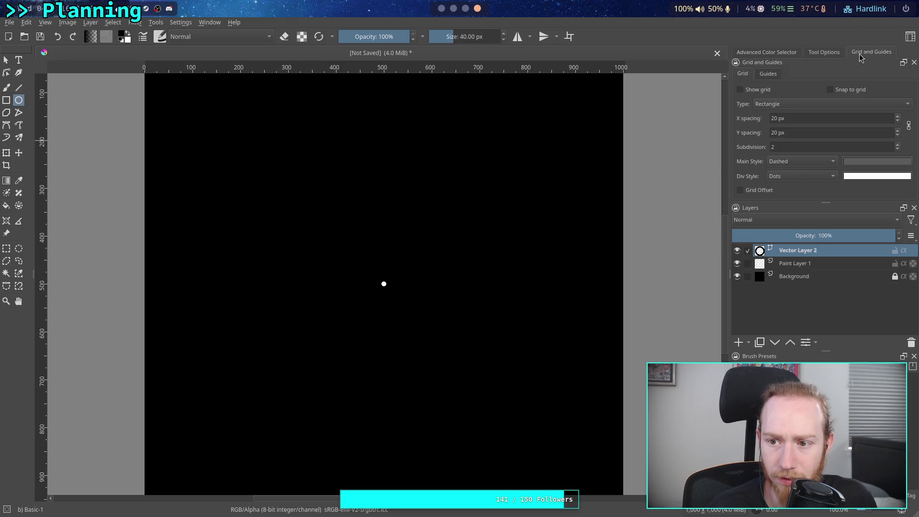
{"action": "left_click", "coordinate": [11, 60]}
{"action": "left_click", "coordinate": [451, 351]}
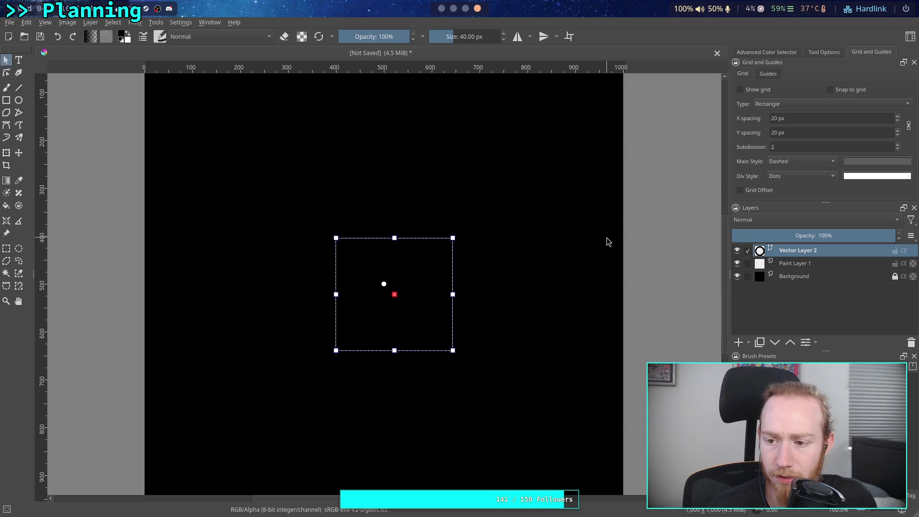
Set the Ellipse tool's width and height options and draw a 400 × 400 px circle.
{"action": "left_click", "coordinate": [823, 51]}
{"action": "key", "text": "ctrl+z"}
{"action": "double_click", "coordinate": [764, 177]}
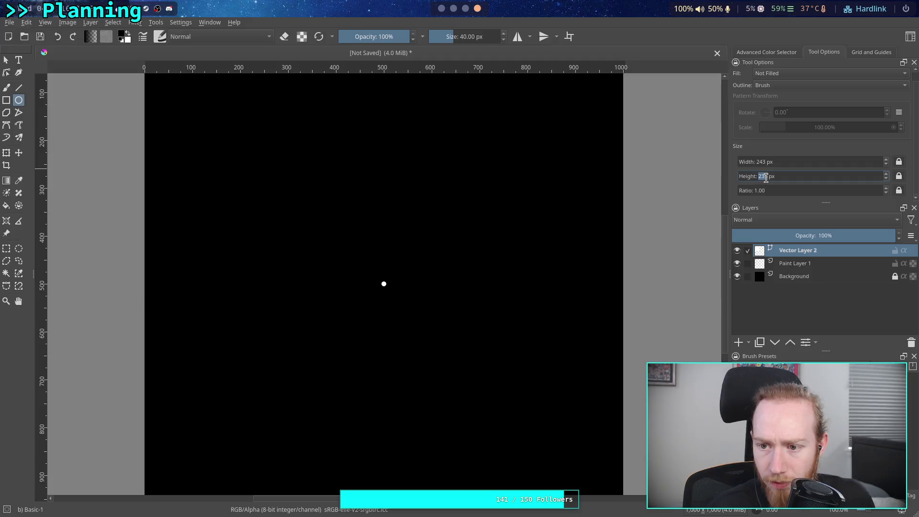
{"action": "type", "text": "200"}
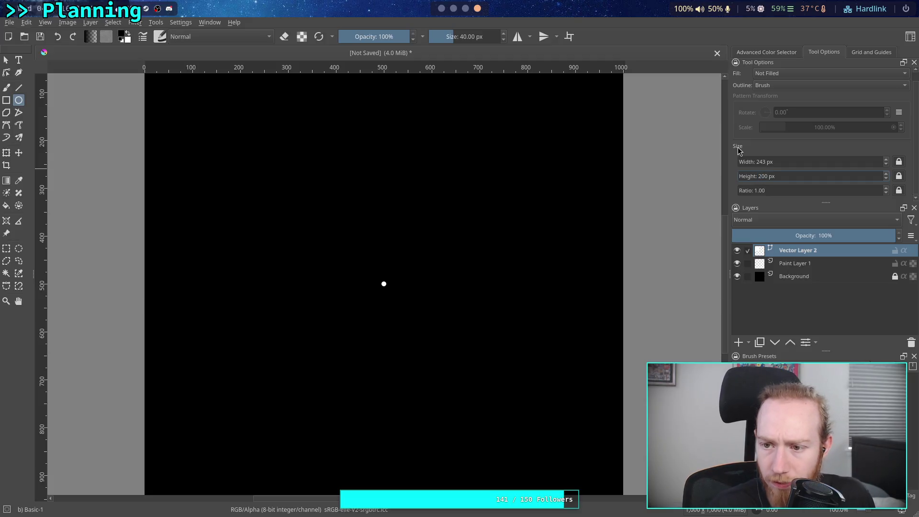
{"action": "left_click", "coordinate": [767, 162]}
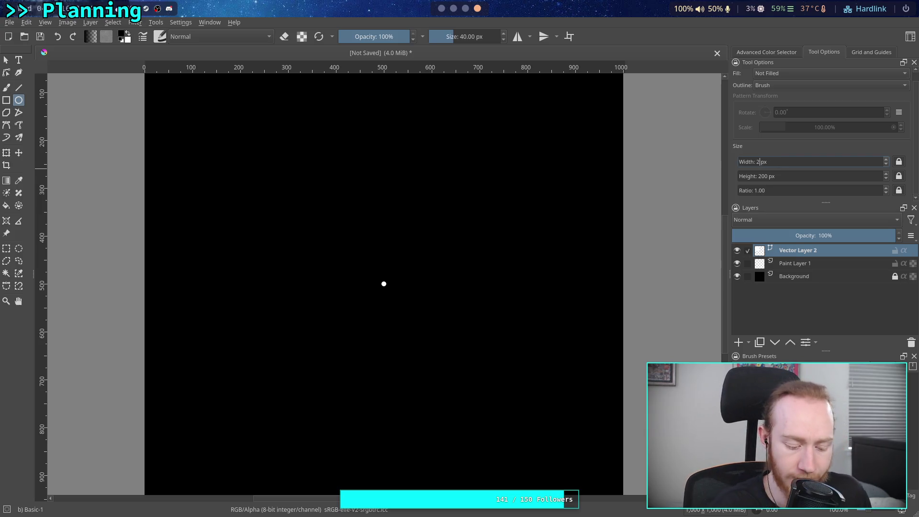
{"action": "type", "text": "00"}
{"action": "key", "text": "Return"}
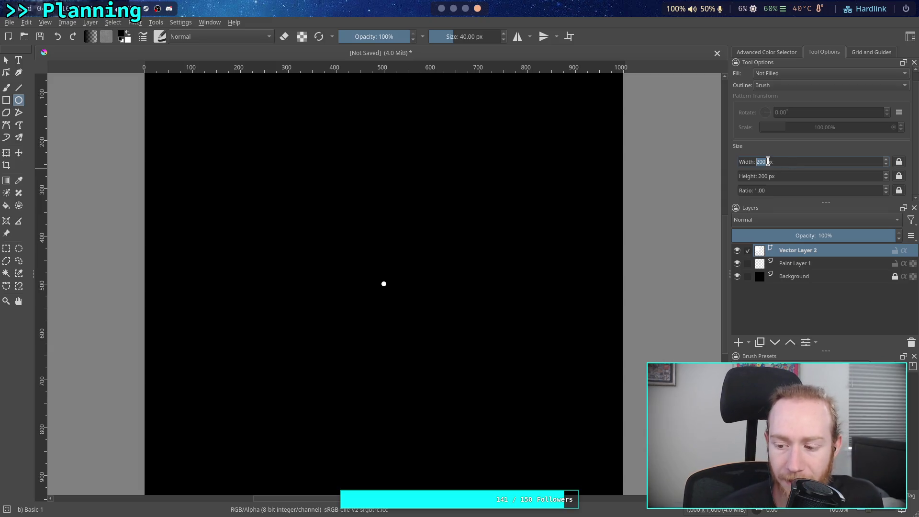
{"action": "left_click", "coordinate": [761, 162]}
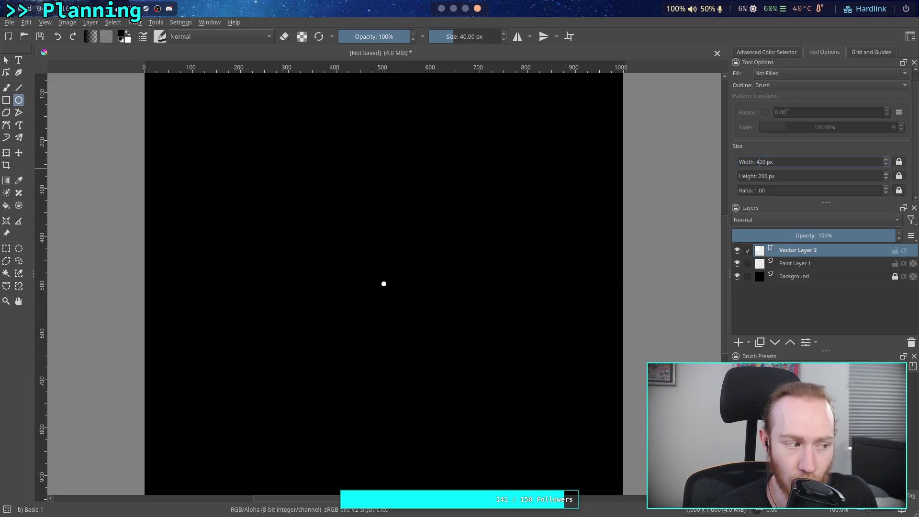
{"action": "left_click", "coordinate": [764, 177]}
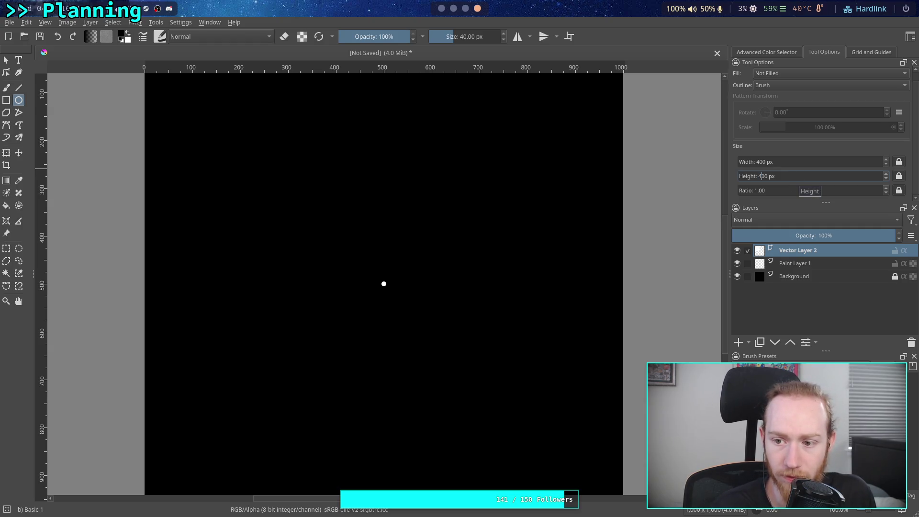
{"action": "mouse_move", "coordinate": [347, 211]}
{"action": "left_mouse_down"}
{"action": "mouse_move", "coordinate": [299, 177]}
{"action": "mouse_move", "coordinate": [279, 185]}
{"action": "mouse_move", "coordinate": [289, 189]}
{"action": "left_mouse_up"}
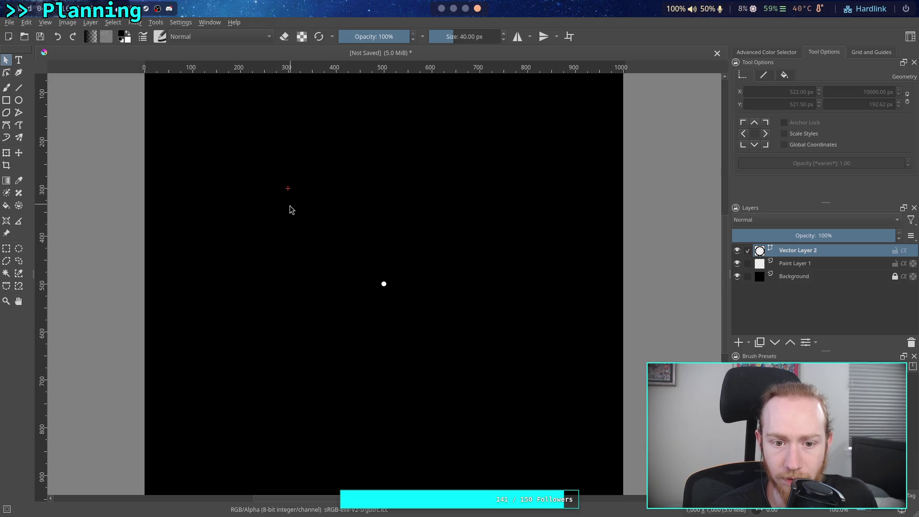
Give the circle a solid white outline, reducing its thickness from 40 px to about 1 px.
{"action": "left_click", "coordinate": [376, 228]}
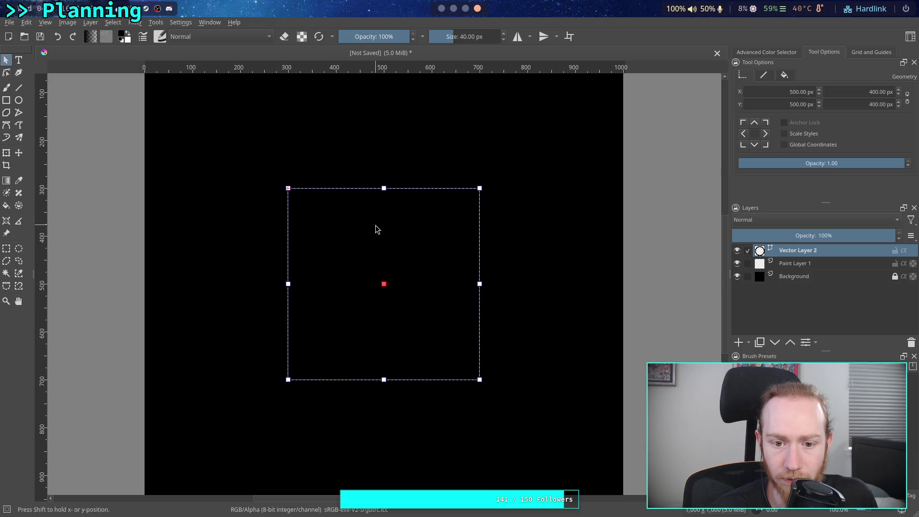
{"action": "left_click", "coordinate": [765, 75]}
{"action": "left_click", "coordinate": [745, 92]}
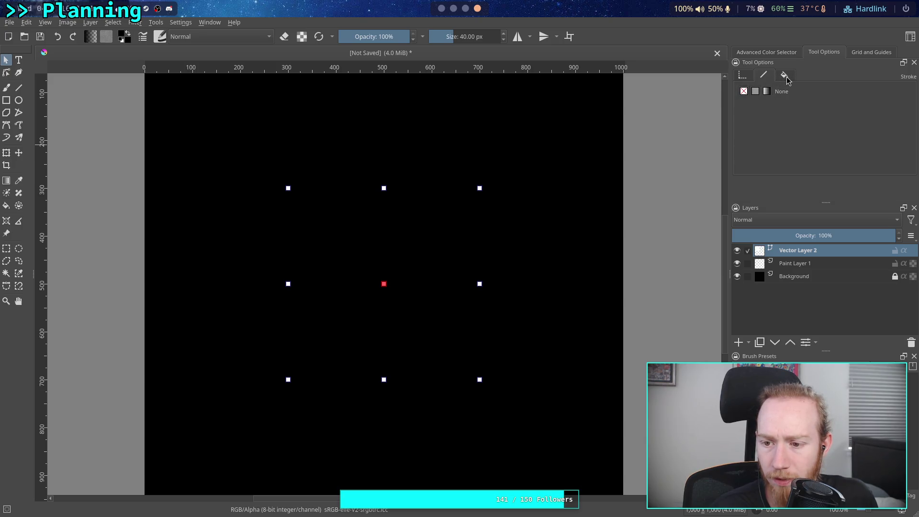
{"action": "left_click", "coordinate": [786, 76]}
{"action": "left_click", "coordinate": [765, 75]}
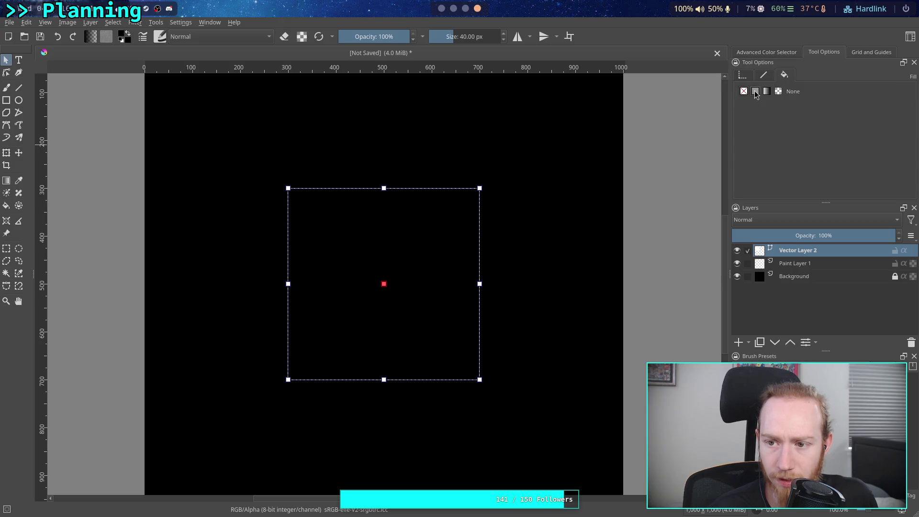
{"action": "left_click", "coordinate": [757, 91]}
{"action": "left_click", "coordinate": [768, 105]}
{"action": "left_click", "coordinate": [763, 128]}
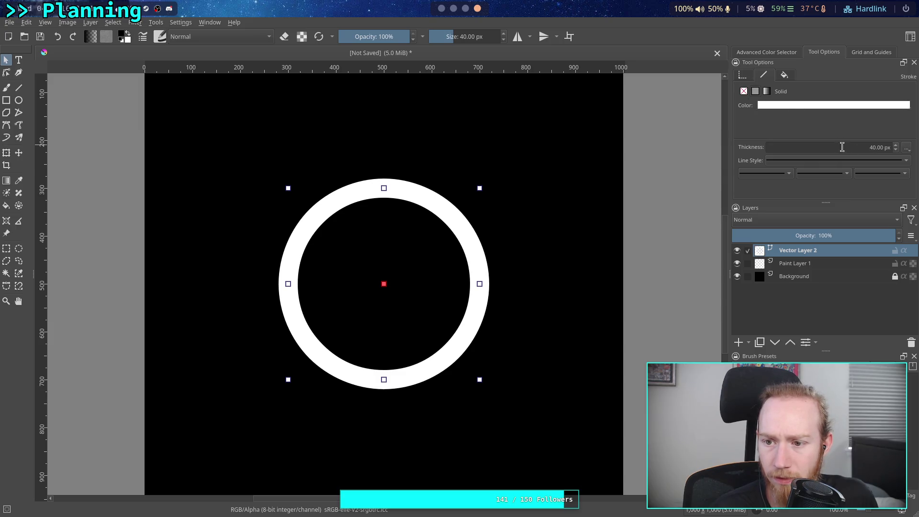
{"action": "left_click", "coordinate": [895, 151]}
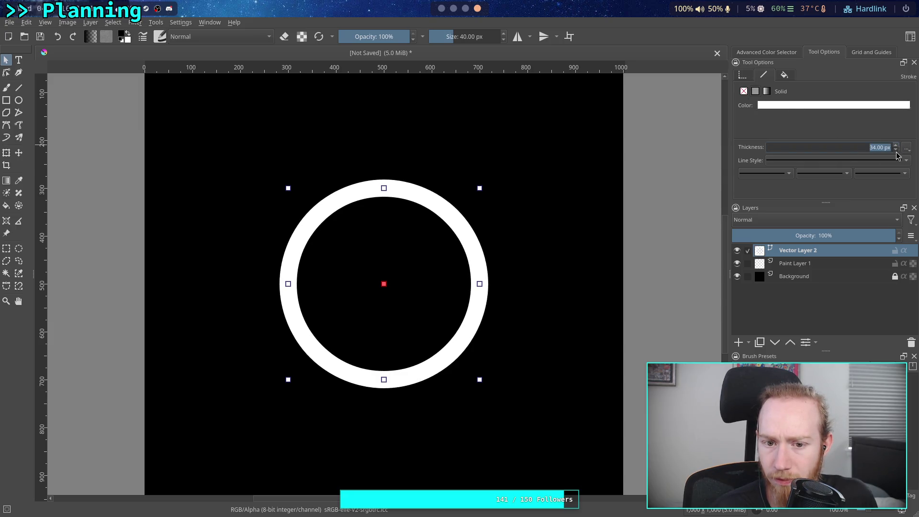
{"action": "scroll", "coordinate": [897, 154], "scroll_direction": "down", "scroll_amount": 12}
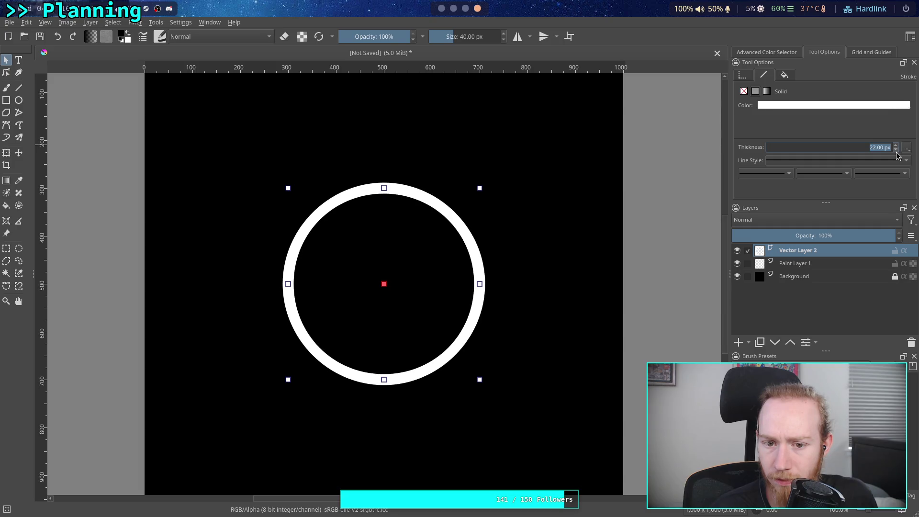
{"action": "scroll", "coordinate": [897, 152], "scroll_direction": "down", "scroll_amount": 11}
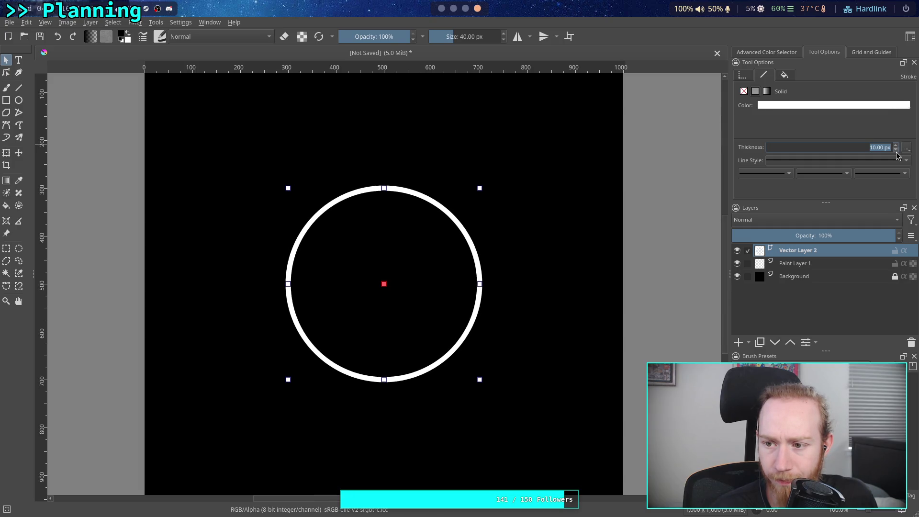
{"action": "scroll", "coordinate": [897, 154], "scroll_direction": "down", "scroll_amount": 2}
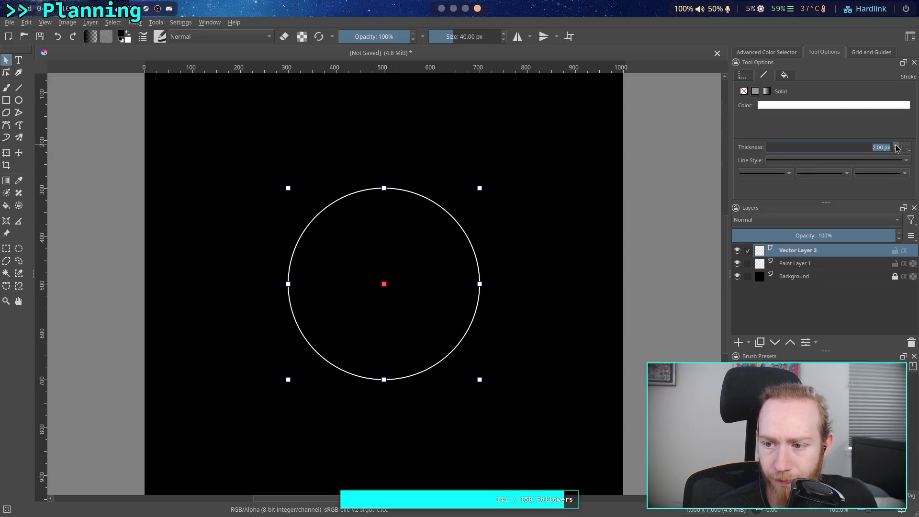
{"action": "scroll", "coordinate": [897, 148], "scroll_direction": "down", "scroll_amount": 2}
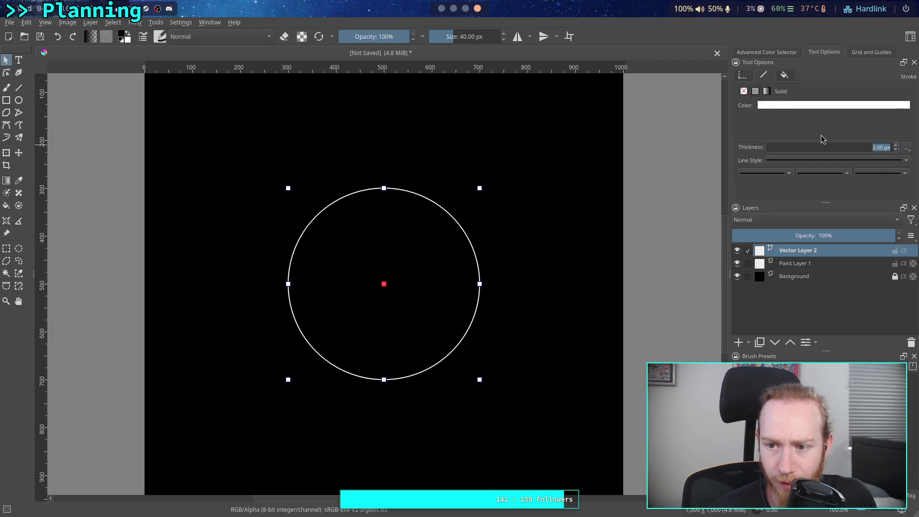
Reselect the ring and cut it out of Vector Layer 2.
{"action": "left_click", "coordinate": [741, 76]}
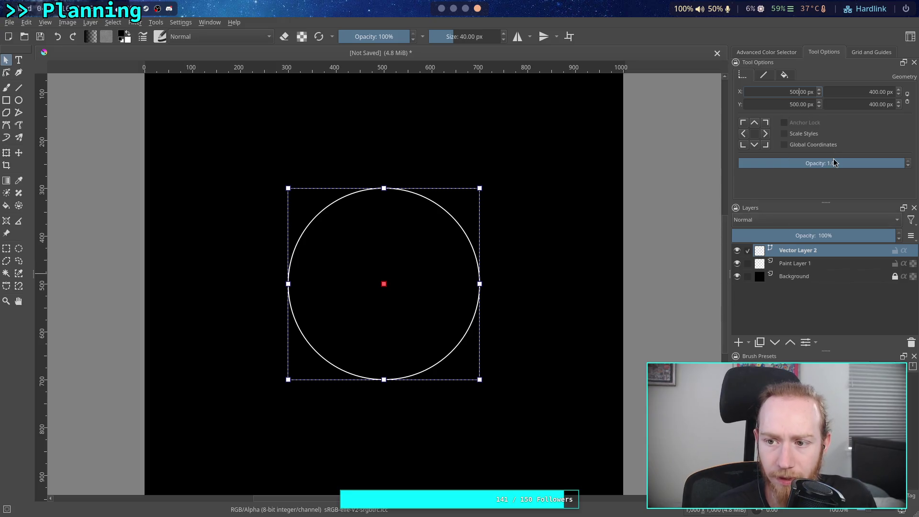
{"action": "left_click", "coordinate": [667, 227]}
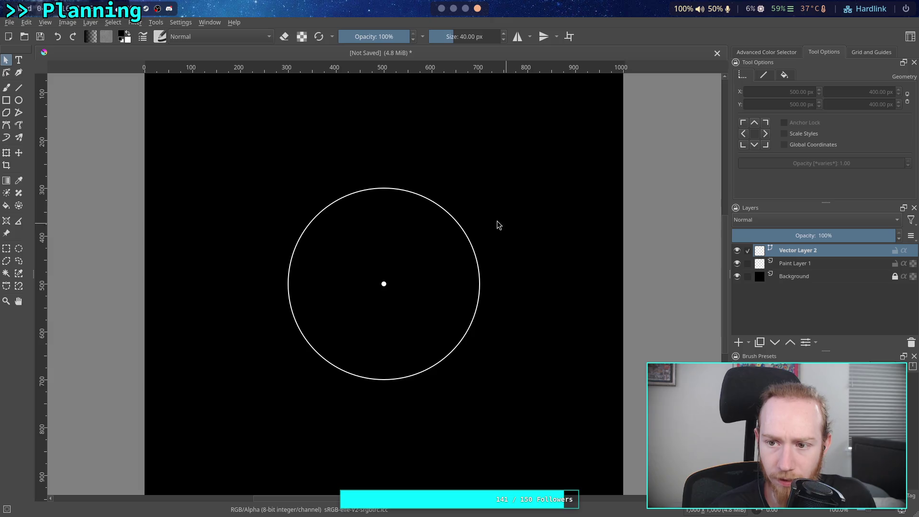
{"action": "left_click", "coordinate": [803, 264]}
{"action": "left_click", "coordinate": [805, 252]}
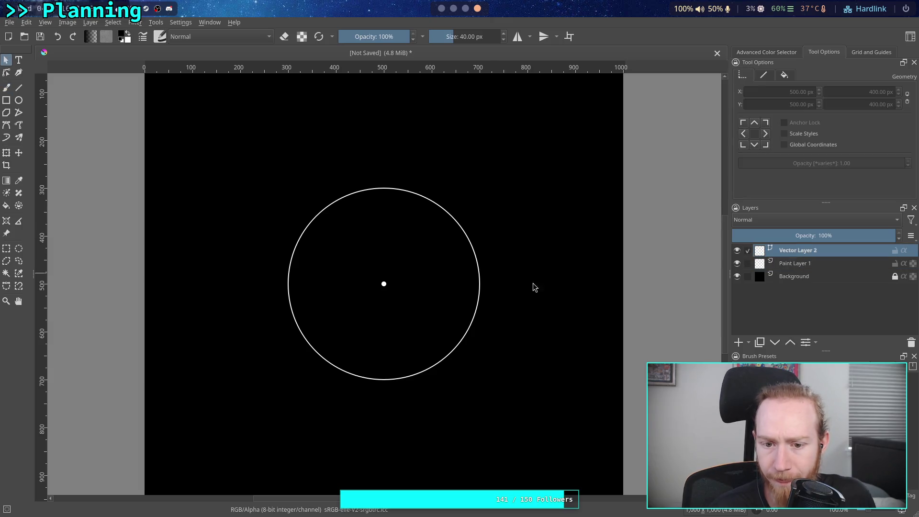
{"action": "left_click", "coordinate": [383, 286]}
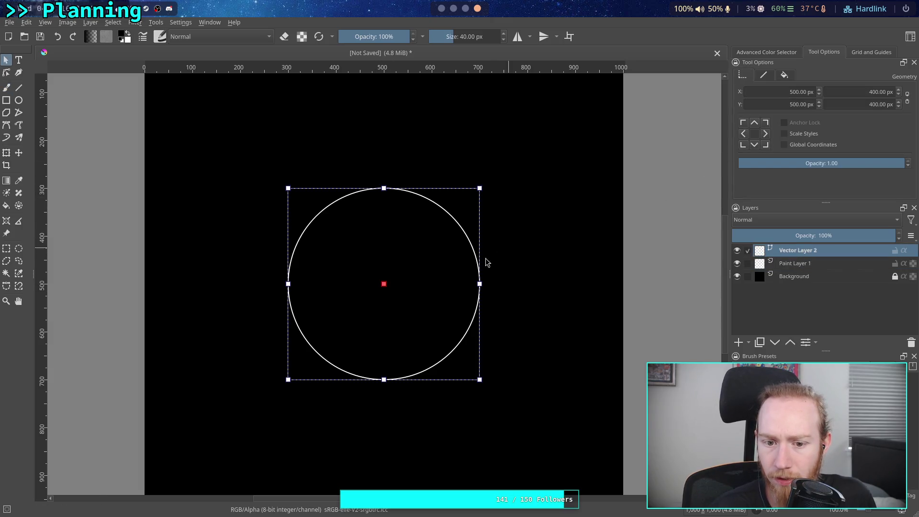
{"action": "left_click", "coordinate": [523, 283]}
{"action": "left_click", "coordinate": [385, 285]}
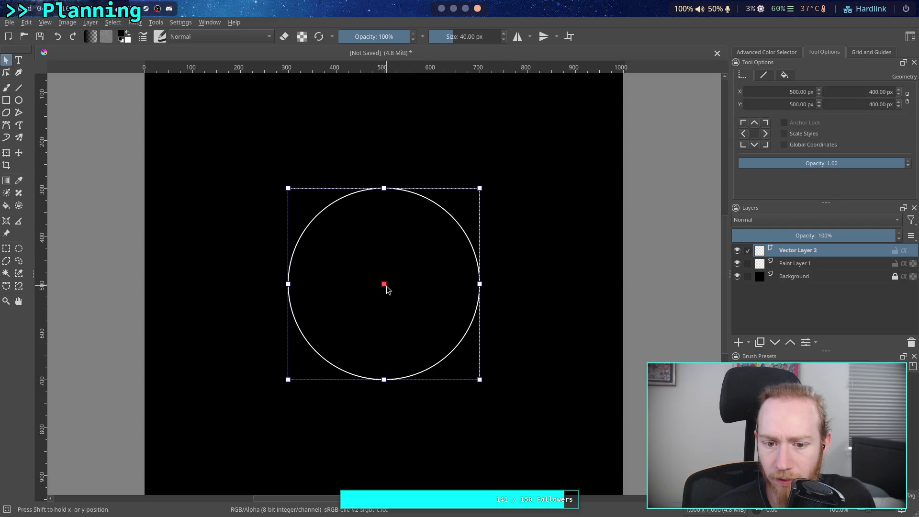
{"action": "right_click", "coordinate": [450, 223]}
{"action": "left_click", "coordinate": [479, 253]}
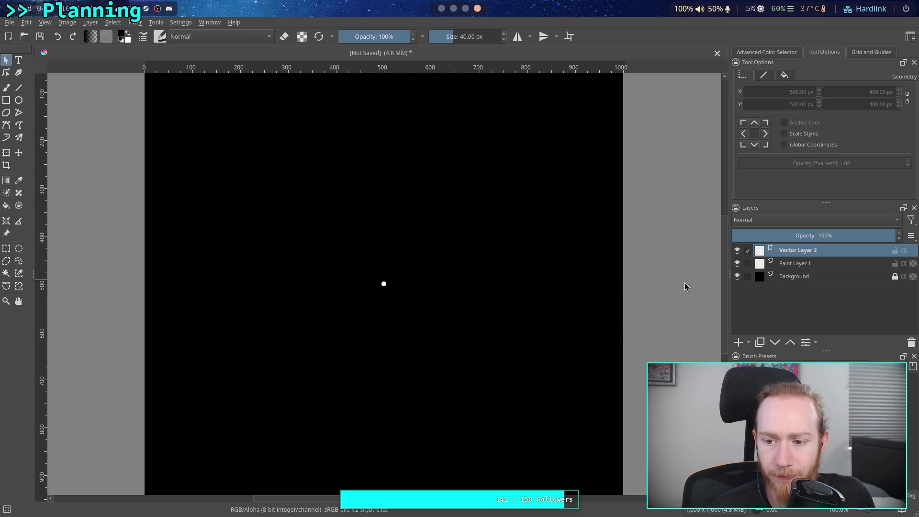
Add a new vector layer and paste the cut ring onto it.
{"action": "left_click", "coordinate": [748, 342]}
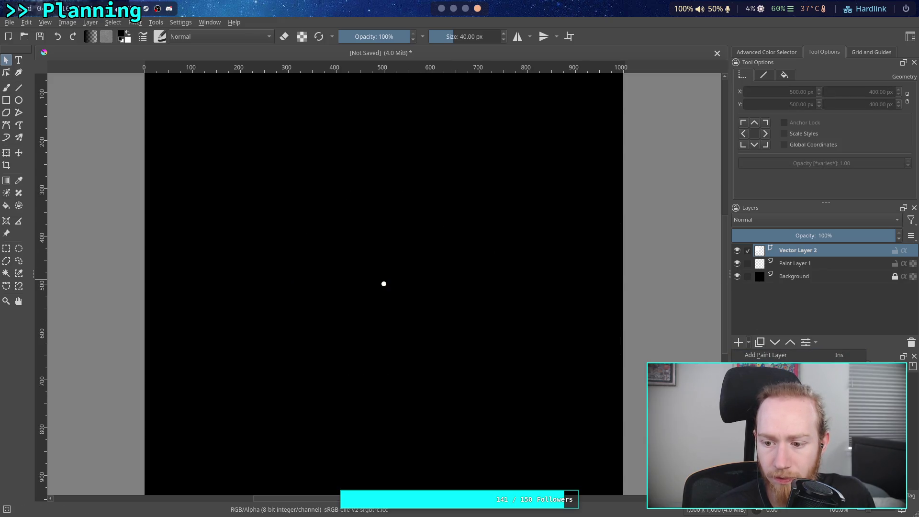
{"action": "left_click", "coordinate": [766, 394]}
{"action": "key", "text": "ctrl+v"}
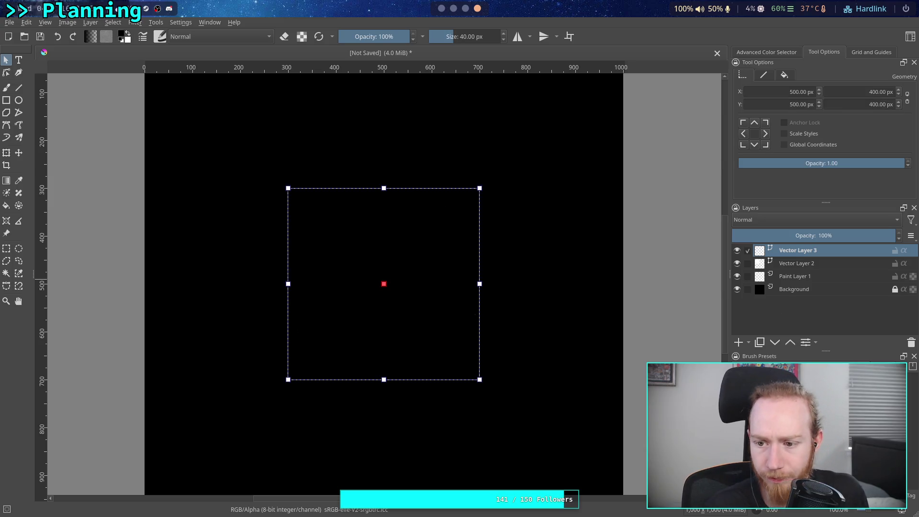
{"action": "left_click", "coordinate": [383, 284]}
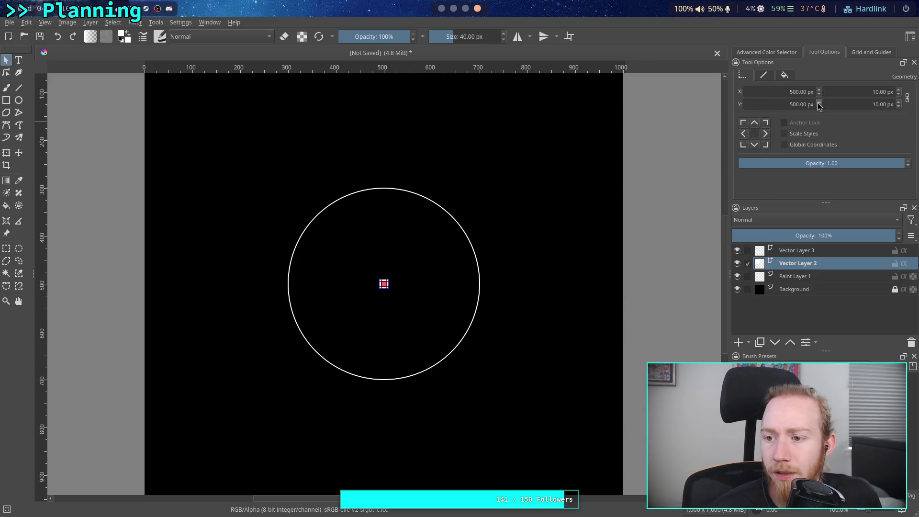
{"action": "left_click", "coordinate": [748, 255]}
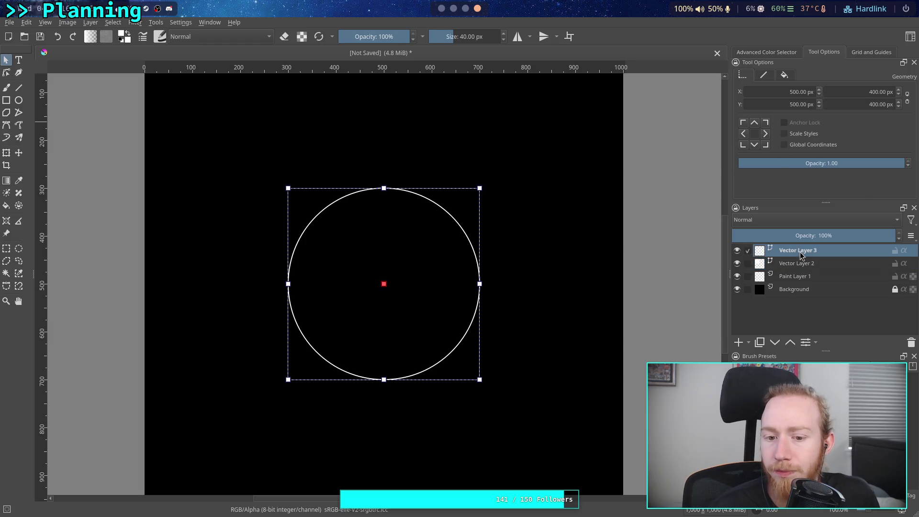
{"action": "left_click", "coordinate": [537, 246]}
Rename Vector Layer 2 to 'Ship Platform' and Vector Layer 3 to 'First Ring'.
{"action": "double_click", "coordinate": [805, 264]}
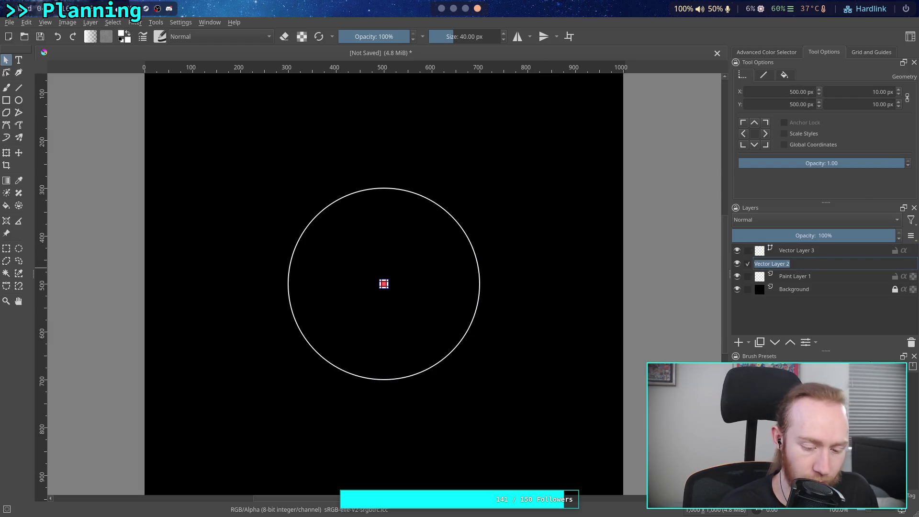
{"action": "type", "text": "Ship Pla"}
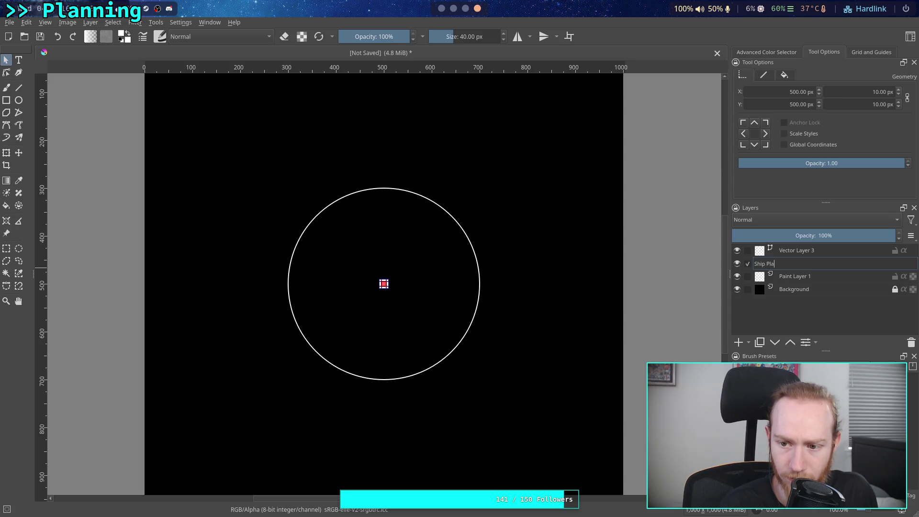
{"action": "type", "text": "rm"}
{"action": "key", "text": "Return"}
{"action": "double_click", "coordinate": [816, 251]}
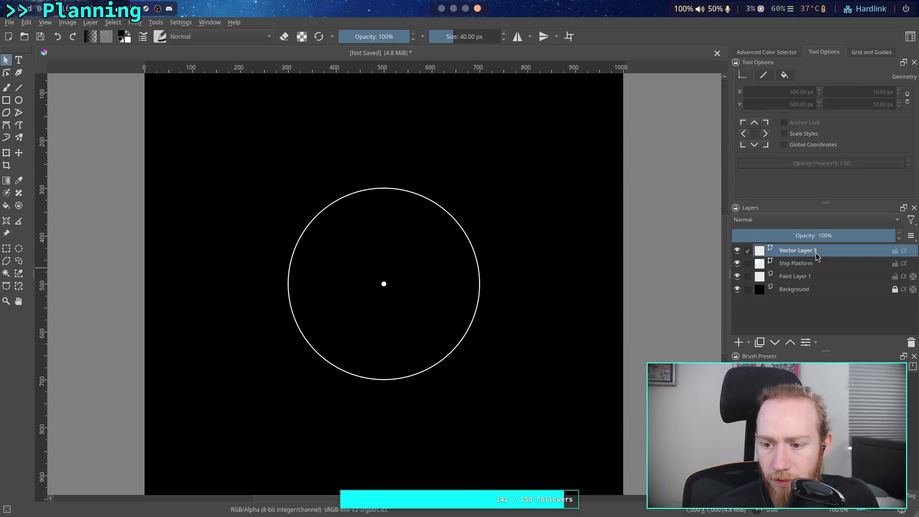
{"action": "type", "text": "First Ring"}
{"action": "key", "text": "Return"}
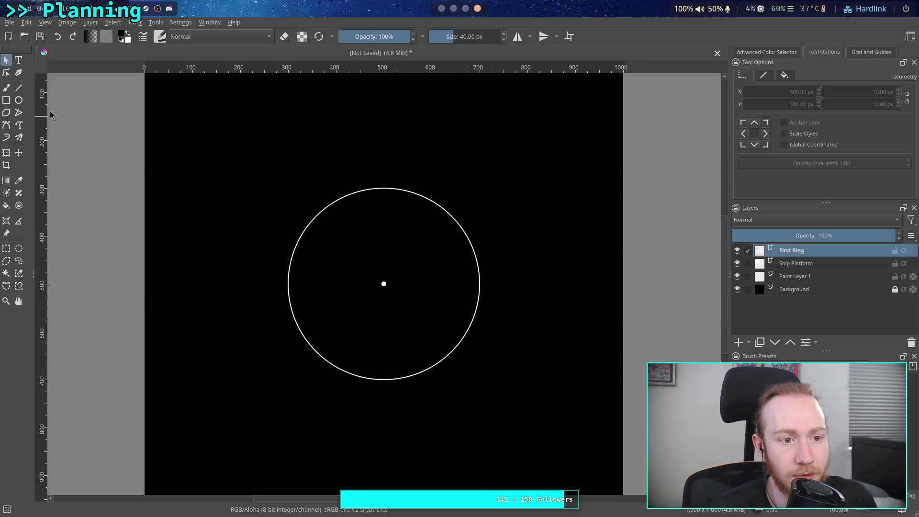
Check the Ship Platform layer, then make First Ring the active layer again.
{"action": "left_click", "coordinate": [18, 88]}
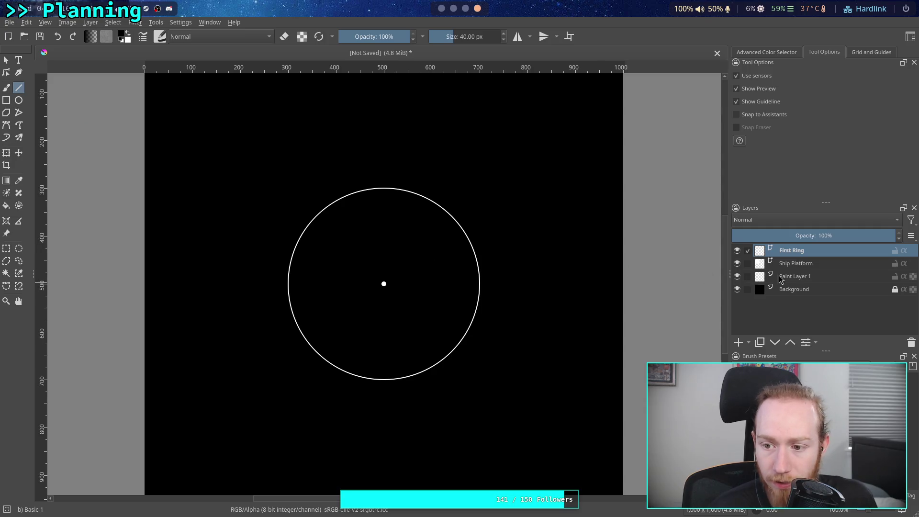
{"action": "left_click", "coordinate": [793, 263]}
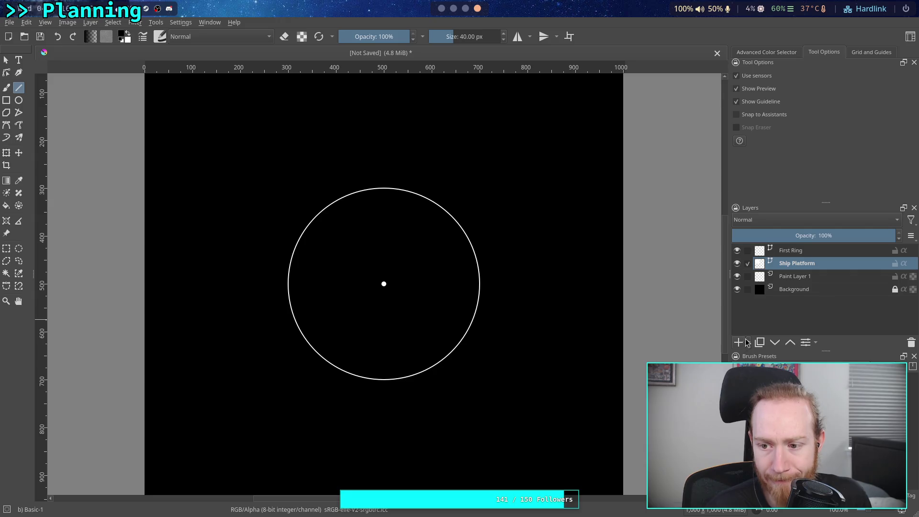
{"action": "left_click", "coordinate": [833, 252]}
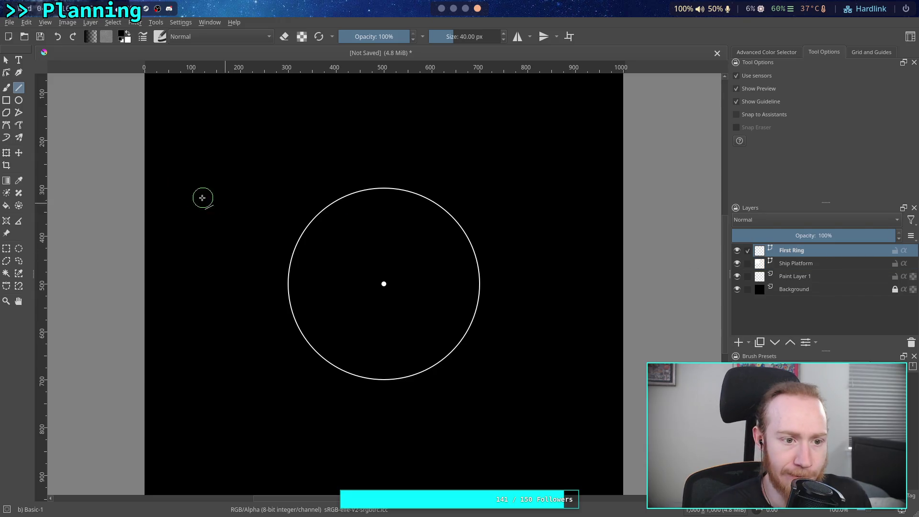
{"action": "left_click", "coordinate": [18, 60]}
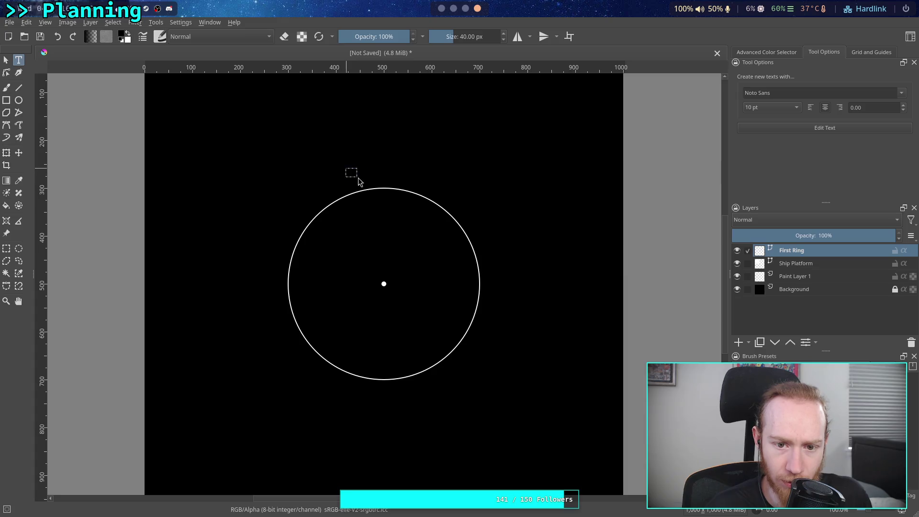
Place a new text label above the ring reading 20km, coloured white.
{"action": "left_click", "coordinate": [358, 181]}
{"action": "left_click_drag", "start_coordinate": [647, 153], "coordinate": [574, 154]}
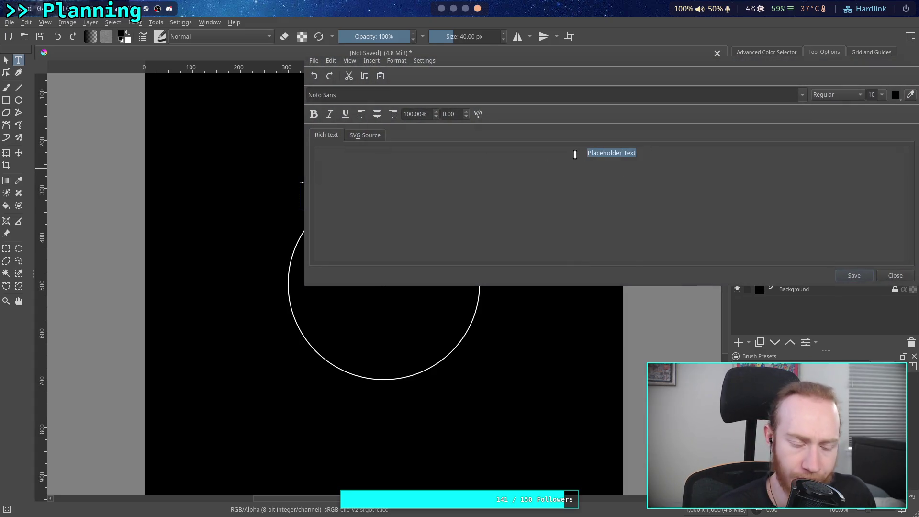
{"action": "type", "text": "20km"}
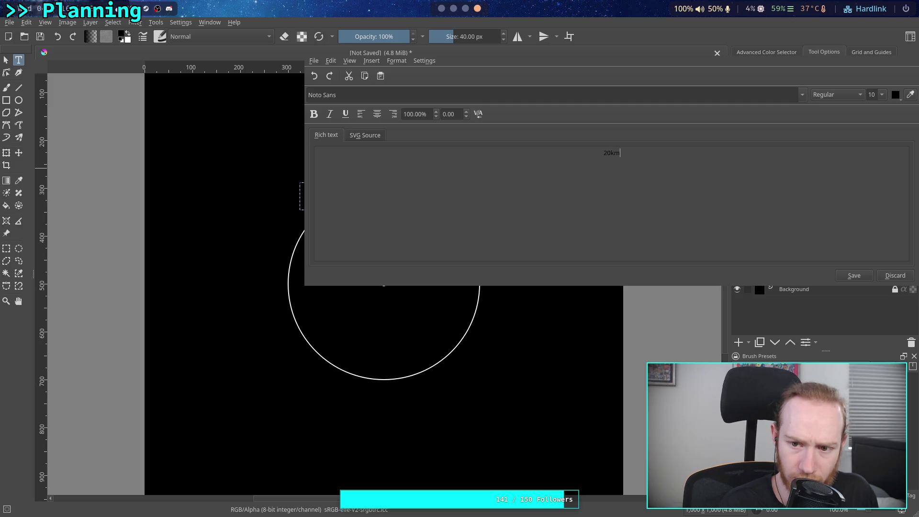
{"action": "left_click", "coordinate": [895, 94]}
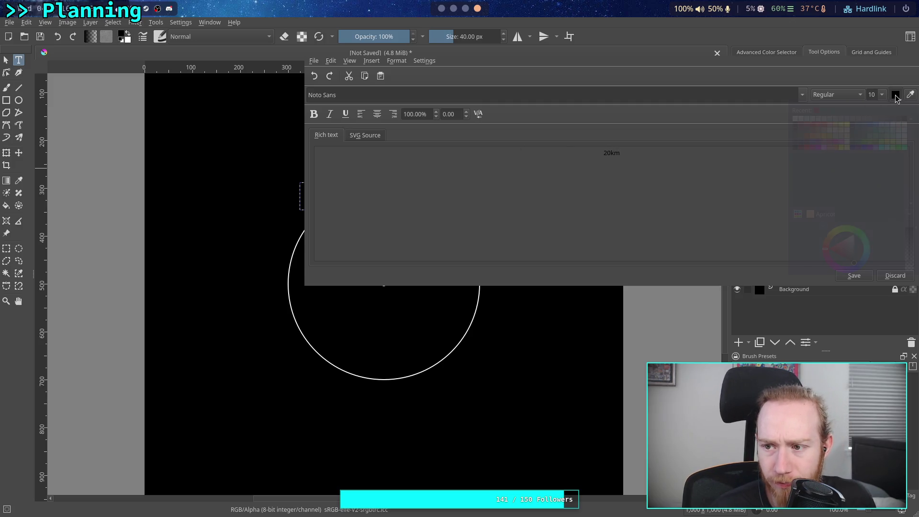
{"action": "left_click", "coordinate": [796, 119]}
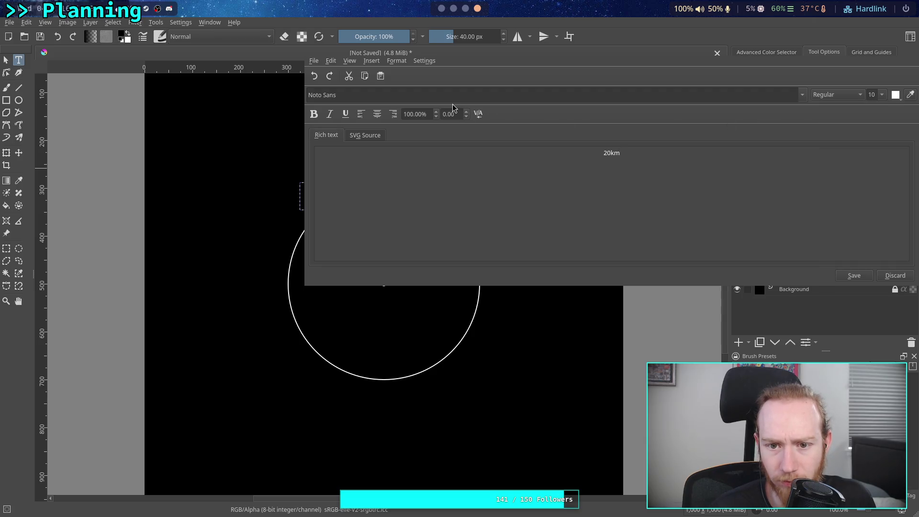
Set the 20km label's font size to 12, then save and close the text editor.
{"action": "left_click_drag", "start_coordinate": [616, 162], "coordinate": [548, 143]}
{"action": "left_click", "coordinate": [883, 95]}
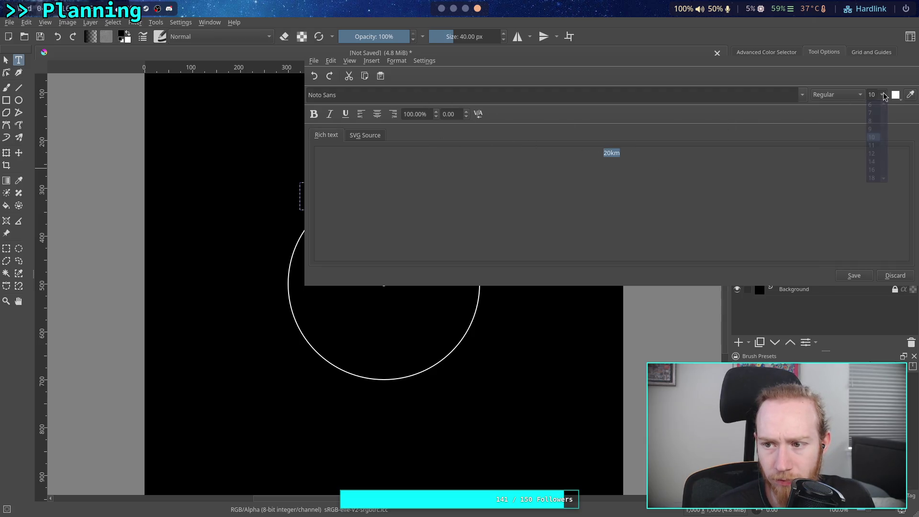
{"action": "left_click", "coordinate": [874, 156]}
{"action": "left_click", "coordinate": [818, 159]}
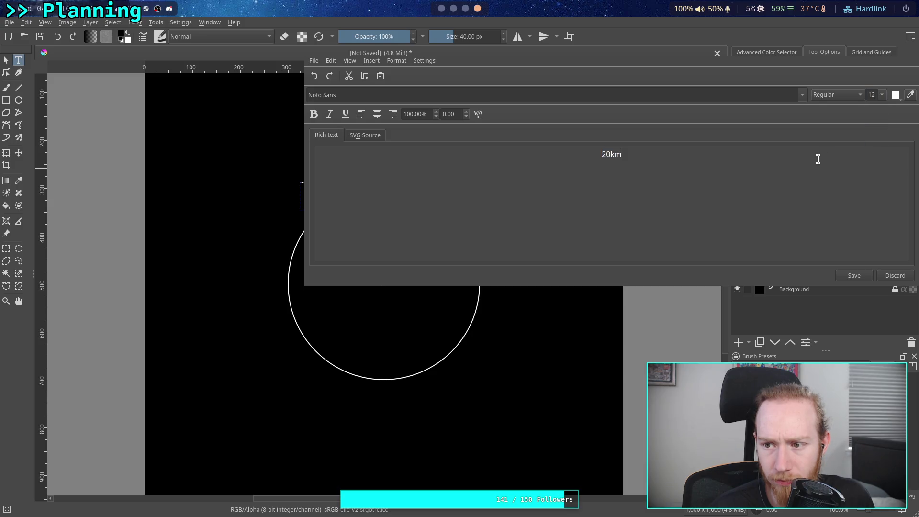
{"action": "left_click", "coordinate": [855, 278]}
{"action": "left_click", "coordinate": [891, 280]}
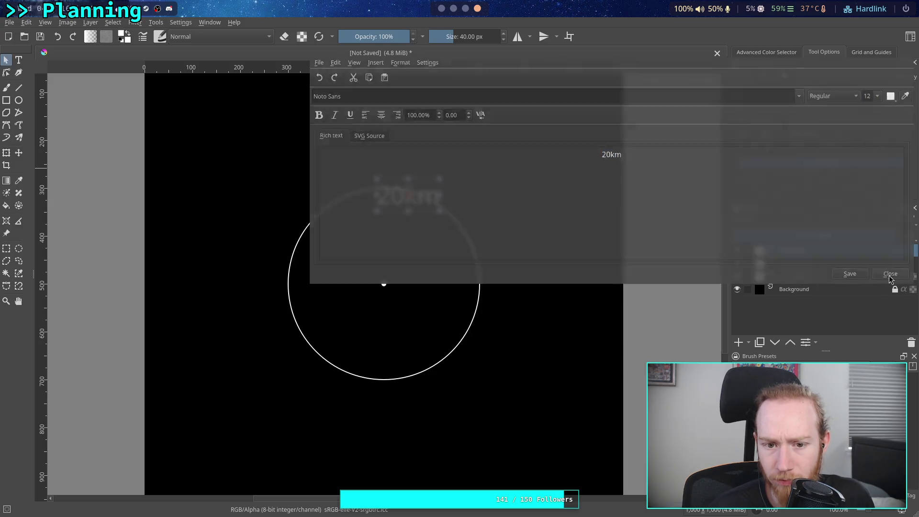
Reopen the 20km label and change its font size to 6.
{"action": "double_click", "coordinate": [429, 185]}
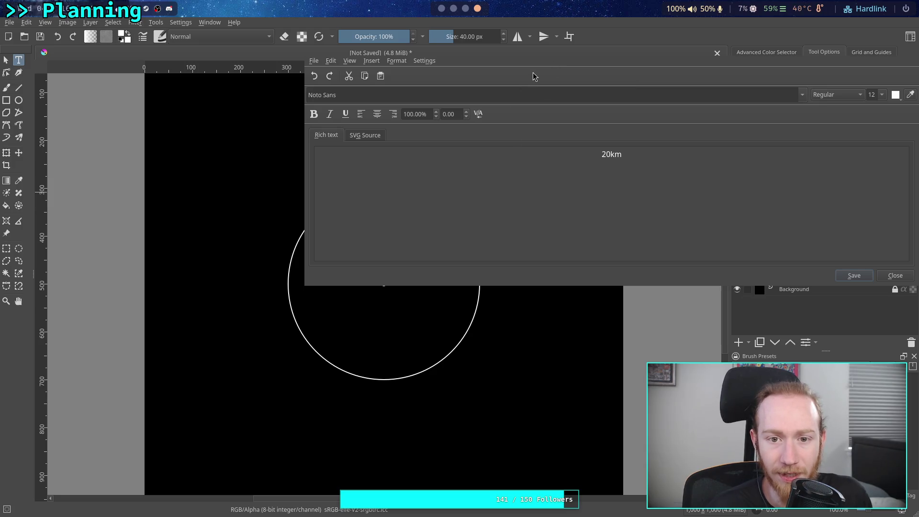
{"action": "mouse_move", "coordinate": [555, 61]}
{"action": "left_mouse_down"}
{"action": "mouse_move", "coordinate": [421, 148]}
{"action": "mouse_move", "coordinate": [382, 256]}
{"action": "left_mouse_up"}
{"action": "double_click", "coordinate": [419, 352]}
{"action": "double_click", "coordinate": [699, 289]}
{"action": "type", "text": "6"}
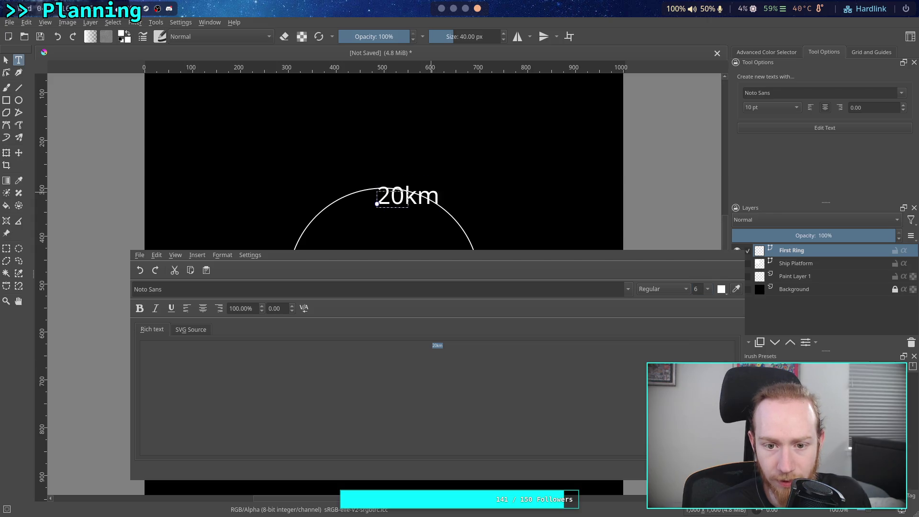
Switch the 20km label to Monospace, Normal style instead of Italic, and apply size 5.
{"action": "left_click", "coordinate": [629, 289]}
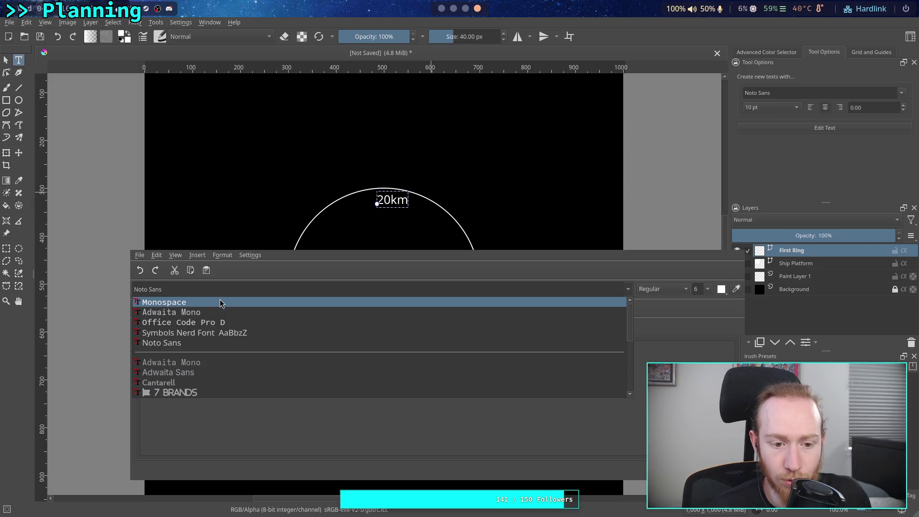
{"action": "left_click", "coordinate": [220, 303]}
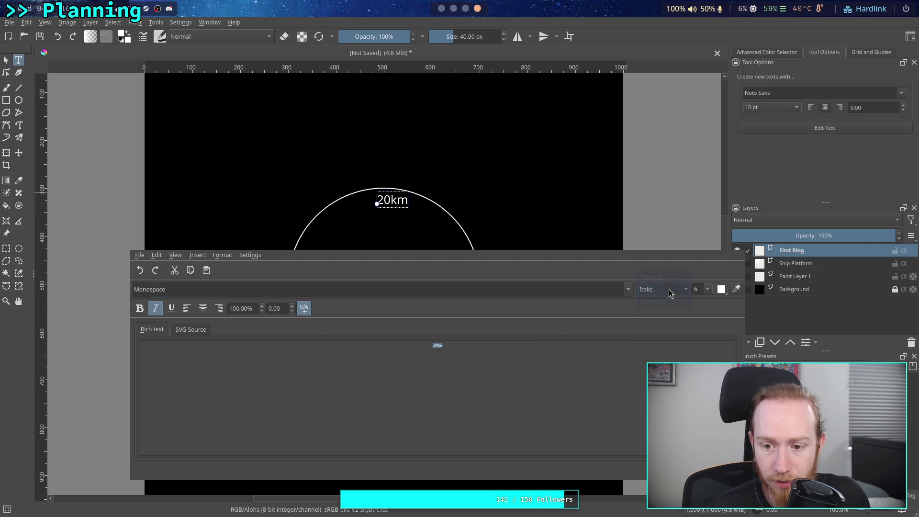
{"action": "left_click", "coordinate": [661, 290]}
{"action": "left_click", "coordinate": [656, 307]}
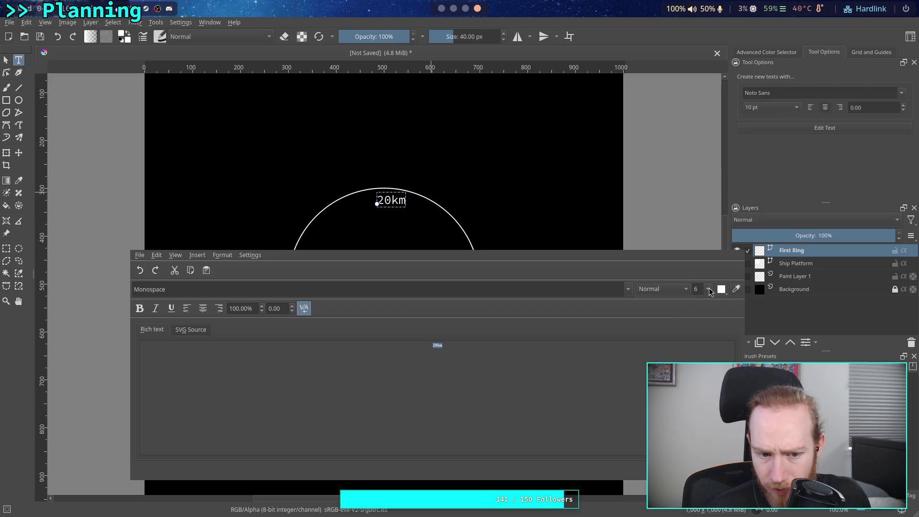
{"action": "left_click", "coordinate": [629, 290]}
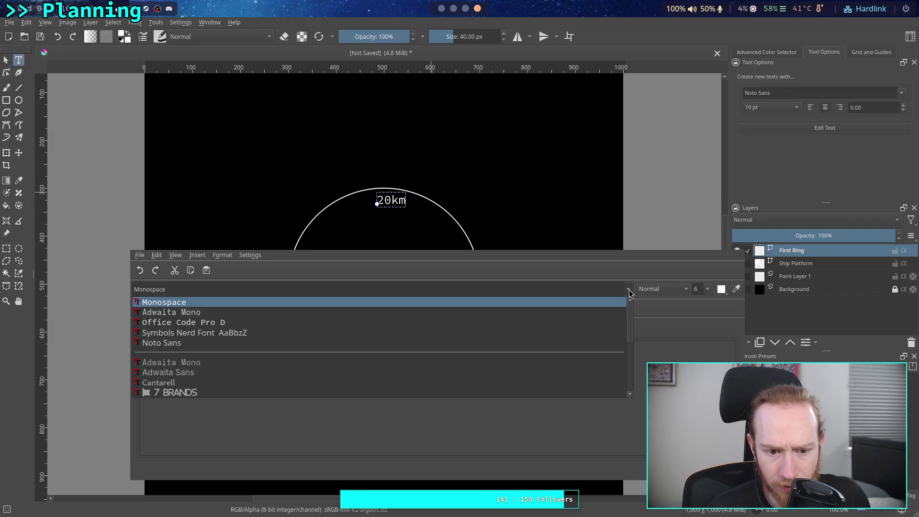
{"action": "left_click", "coordinate": [630, 292]}
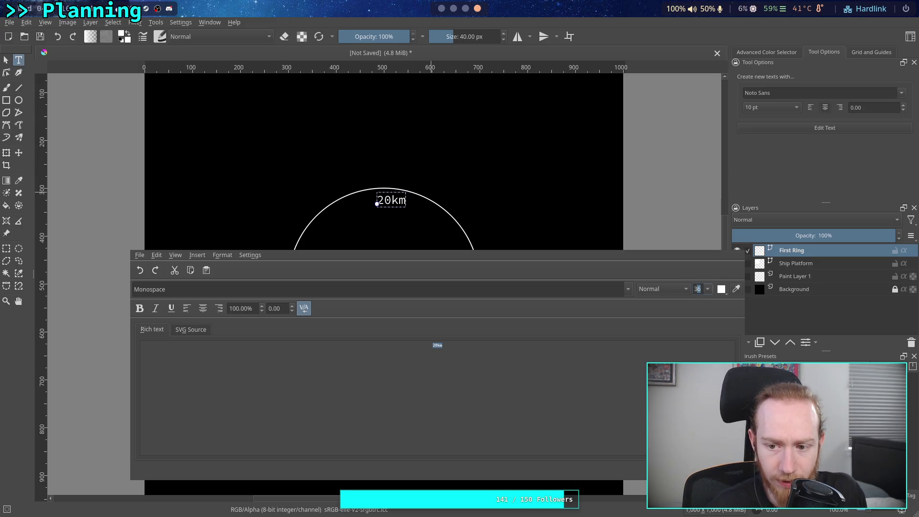
{"action": "type", "text": "4"}
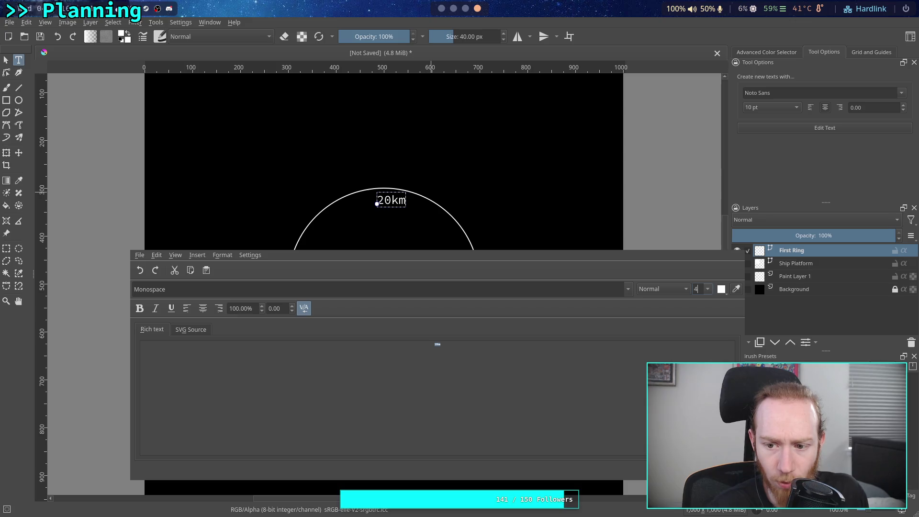
{"action": "key", "text": "Return"}
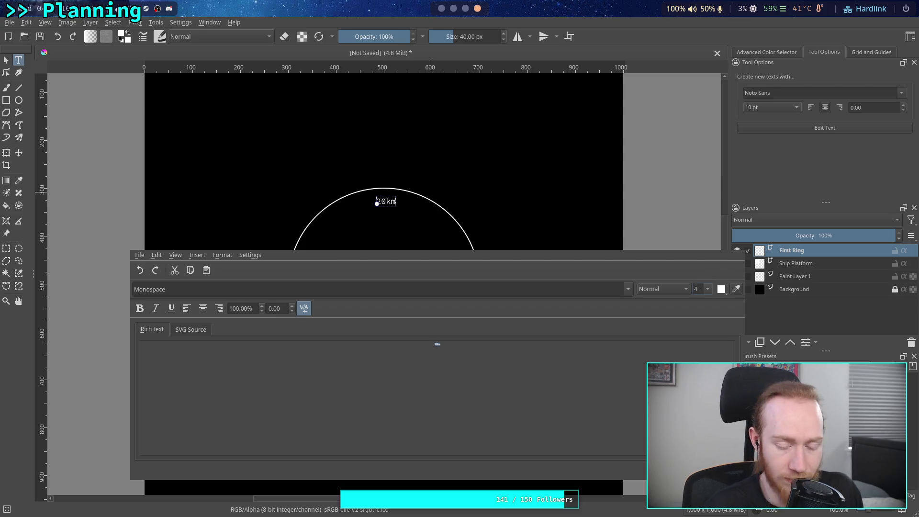
{"action": "type", "text": "5"}
{"action": "key", "text": "Return"}
Drag the 20km label toward the ring's top and set its X position to 500.
{"action": "left_click_drag", "start_coordinate": [394, 200], "coordinate": [385, 181]}
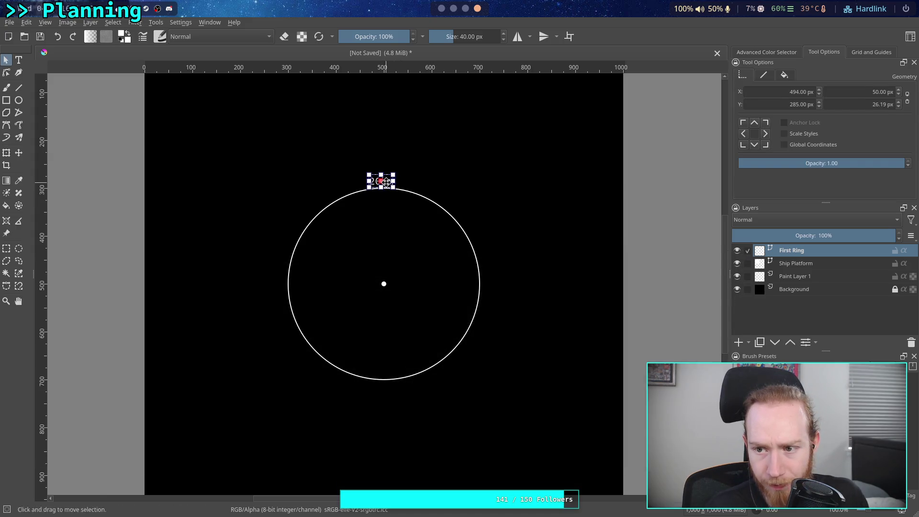
{"action": "left_click_drag", "start_coordinate": [790, 92], "coordinate": [797, 94]}
{"action": "type", "text": "500"}
{"action": "key", "text": "Return"}
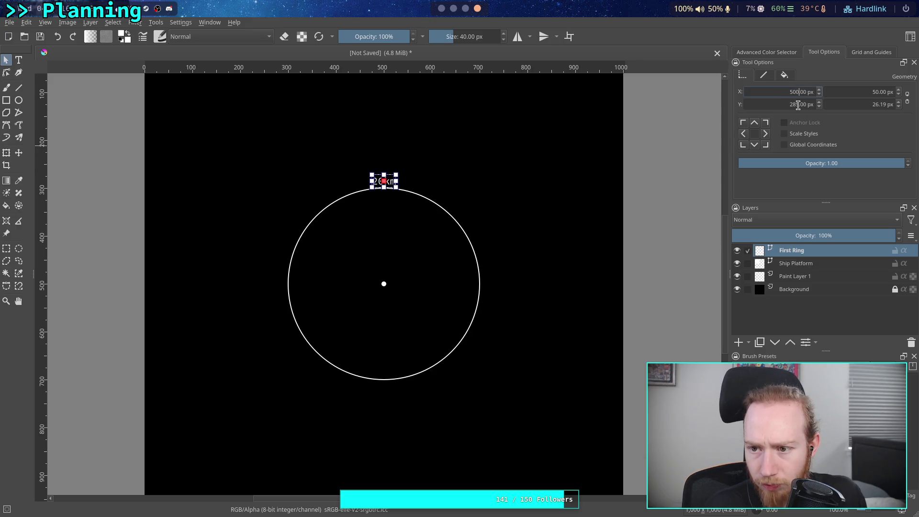
Step the label's Y position to 287, deselect it, and select the First Ring layer.
{"action": "left_click", "coordinate": [820, 105]}
{"action": "left_click", "coordinate": [821, 106]}
{"action": "left_click", "coordinate": [820, 105]}
{"action": "left_click", "coordinate": [821, 106]}
{"action": "left_click", "coordinate": [820, 106]}
{"action": "left_click", "coordinate": [820, 102]}
{"action": "left_click", "coordinate": [820, 102]}
{"action": "left_click", "coordinate": [819, 102]}
{"action": "left_click", "coordinate": [820, 102]}
{"action": "left_click", "coordinate": [820, 102]}
{"action": "left_click", "coordinate": [820, 102]}
{"action": "left_click", "coordinate": [820, 102]}
{"action": "left_click", "coordinate": [819, 102]}
{"action": "left_click", "coordinate": [819, 107]}
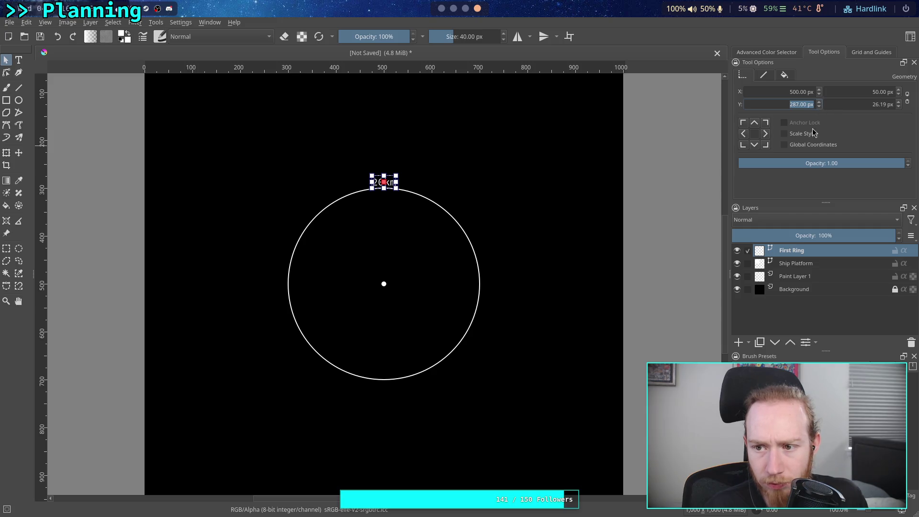
{"action": "left_click", "coordinate": [642, 160]}
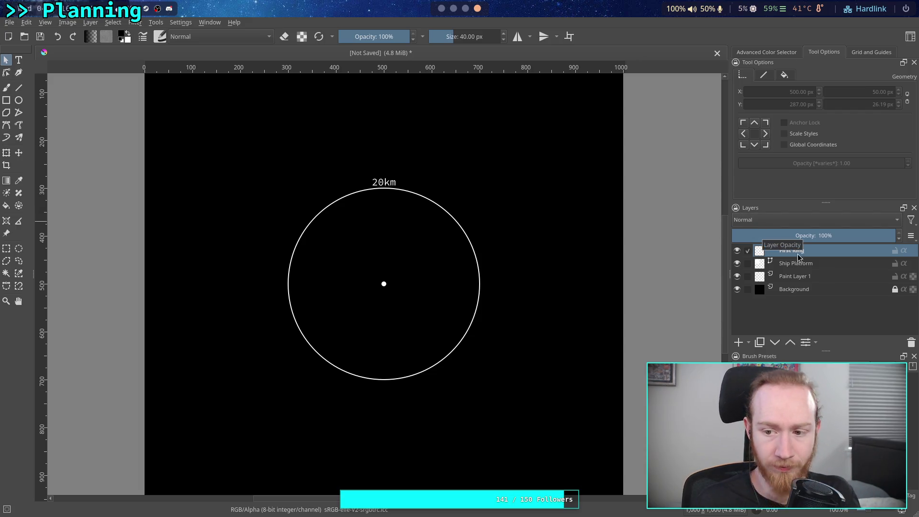
{"action": "left_click", "coordinate": [809, 264]}
{"action": "left_click", "coordinate": [816, 252]}
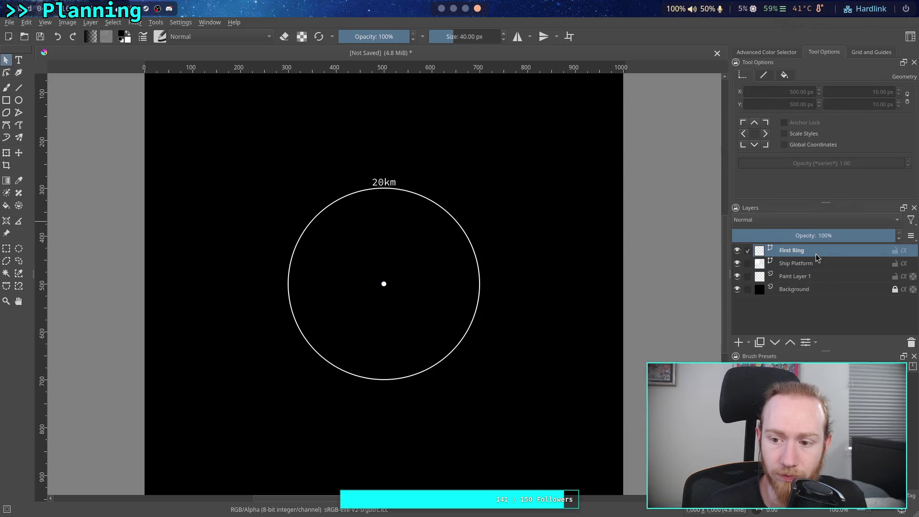
Duplicate the First Ring layer, rename the copy 'Second Ring', and select its circle.
{"action": "right_click", "coordinate": [816, 252]}
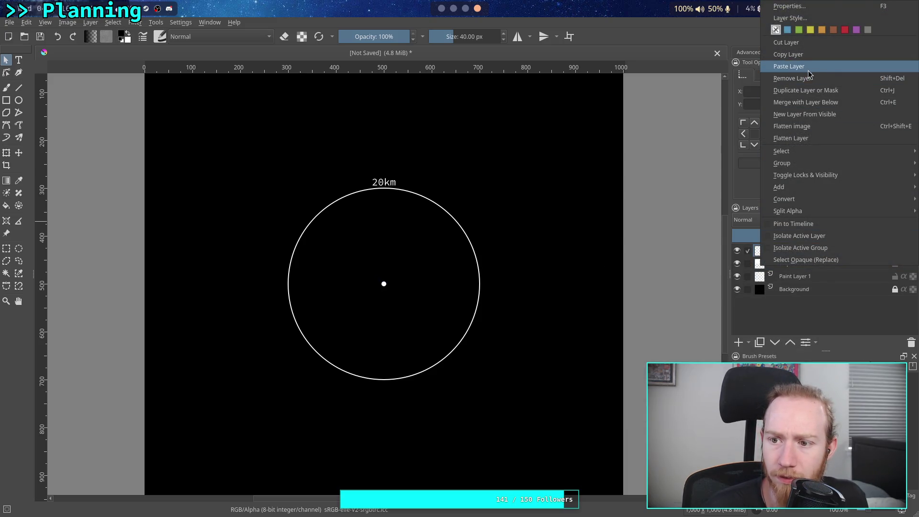
{"action": "left_click", "coordinate": [824, 93]}
{"action": "double_click", "coordinate": [813, 254]}
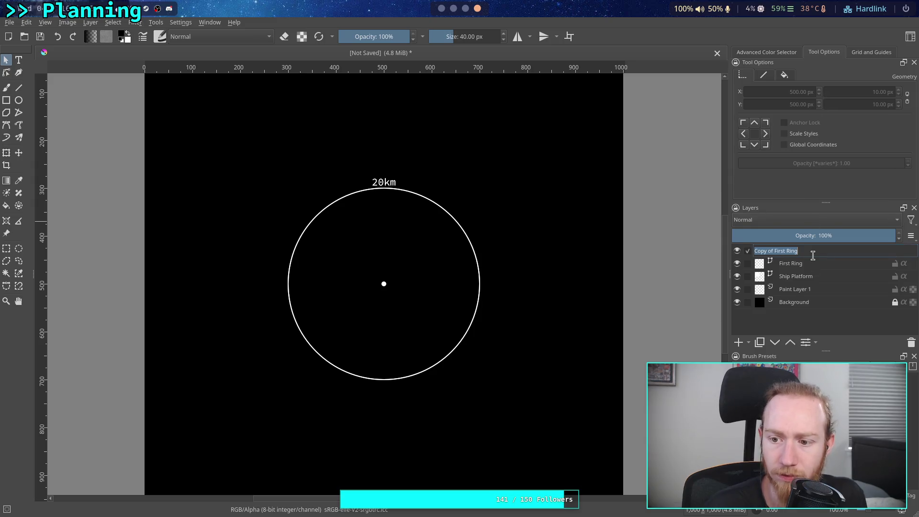
{"action": "type", "text": "Second R"}
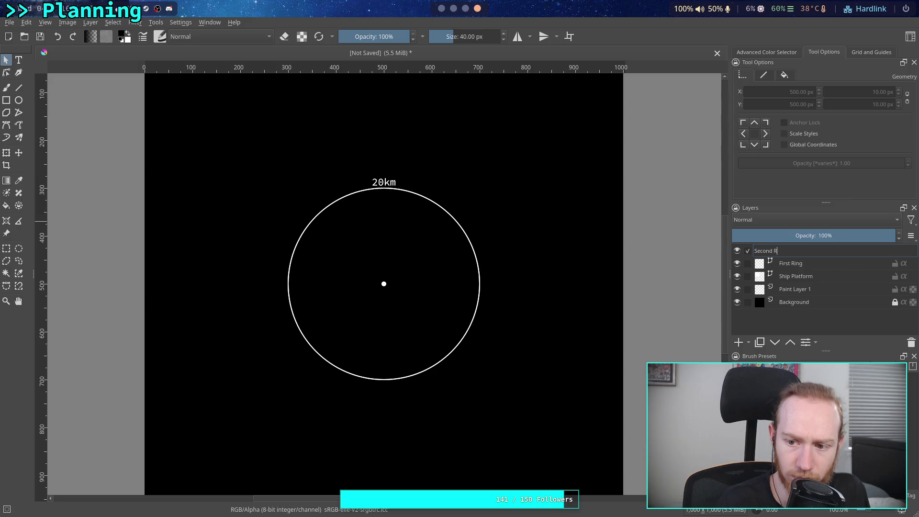
{"action": "type", "text": "ing"}
{"action": "key", "text": "Return"}
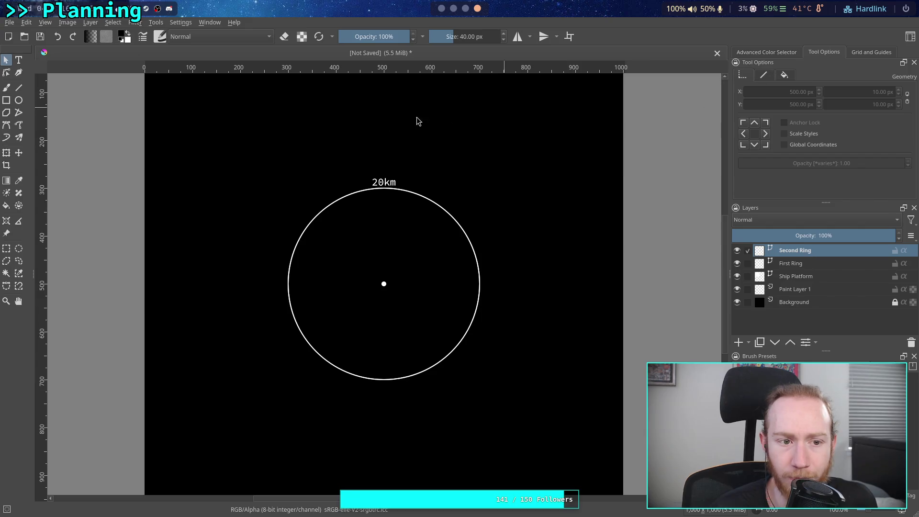
{"action": "left_click", "coordinate": [346, 198]}
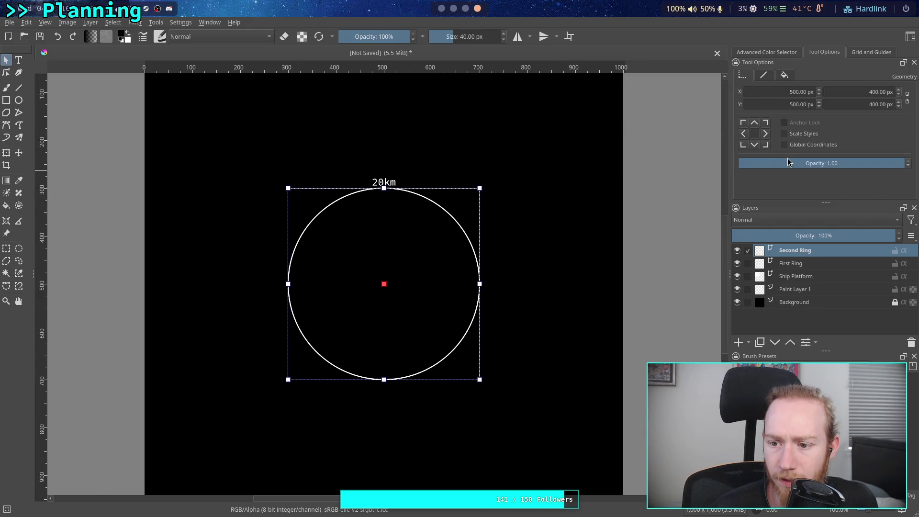
Hide First Ring, lock proportions, and resize the Second Ring circle to 700 px before showing First Ring again.
{"action": "left_click", "coordinate": [738, 263]}
{"action": "left_click", "coordinate": [831, 276]}
{"action": "left_click", "coordinate": [824, 251]}
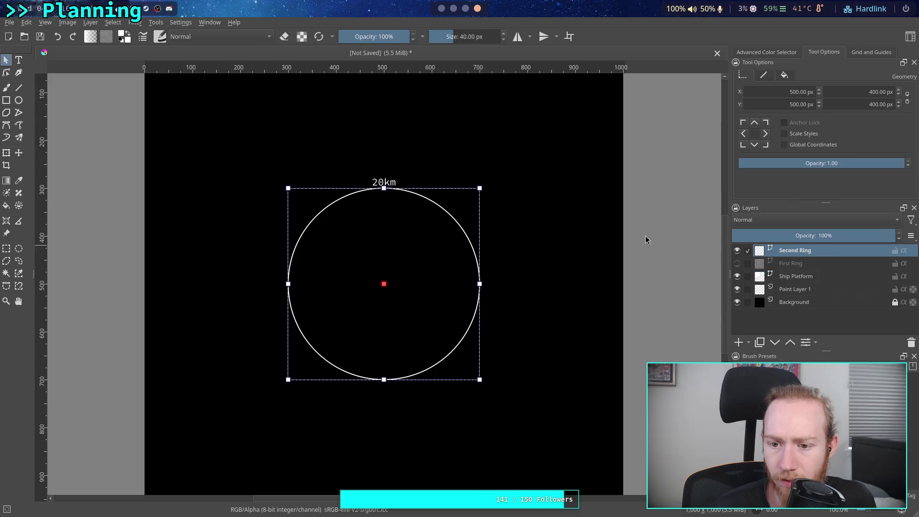
{"action": "left_click", "coordinate": [908, 98]}
{"action": "left_click", "coordinate": [864, 92]}
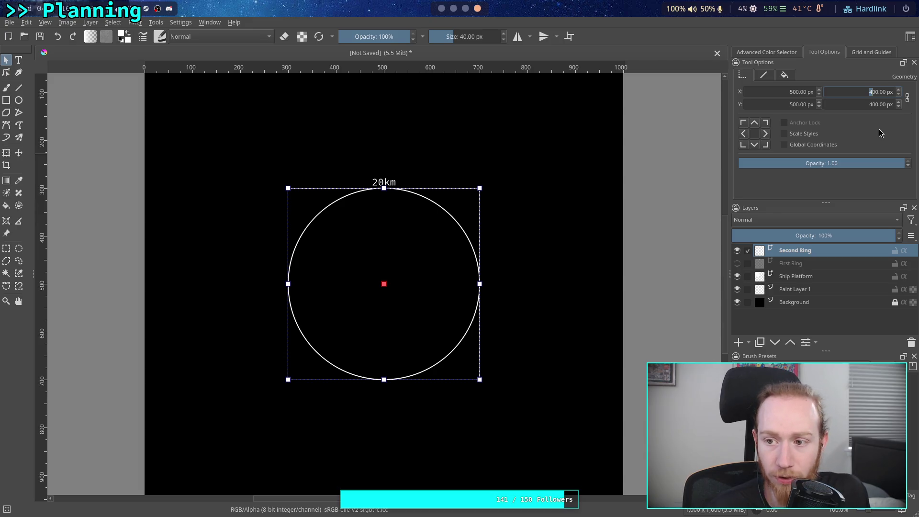
{"action": "type", "text": "8"}
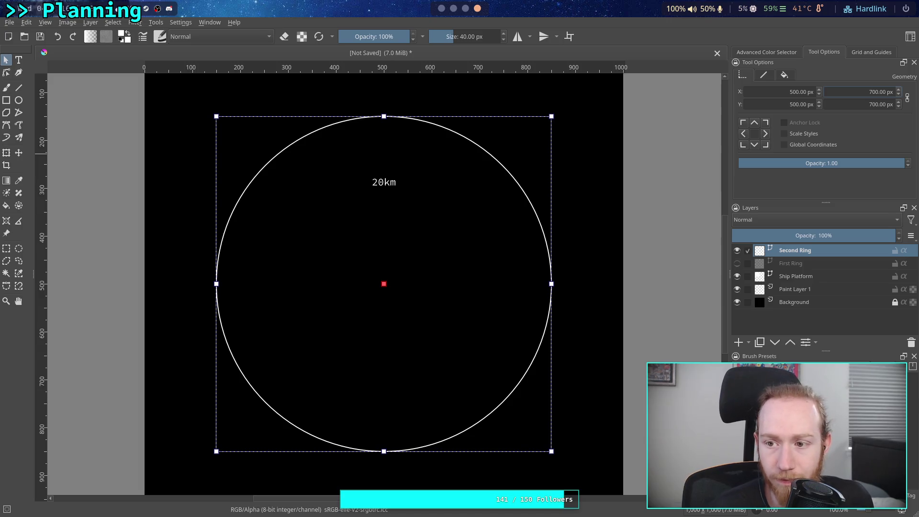
{"action": "key", "text": "ctrl+a"}
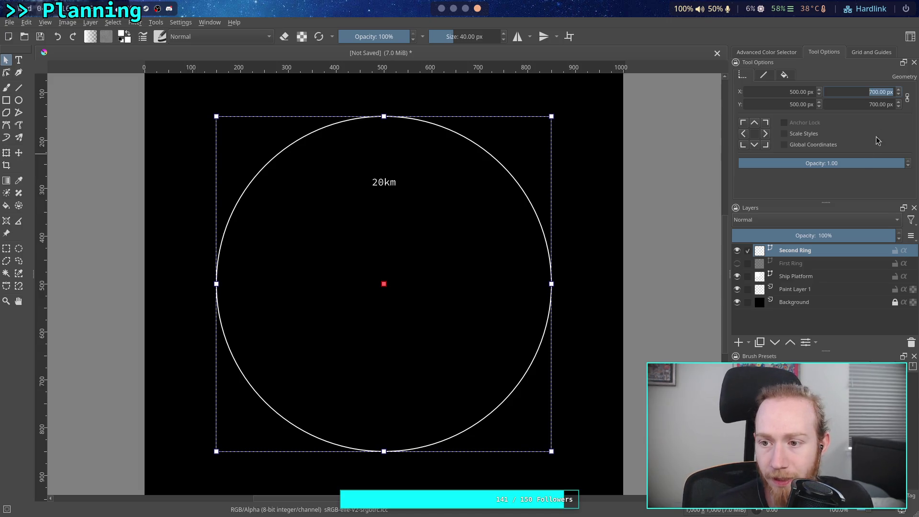
{"action": "left_click", "coordinate": [738, 264]}
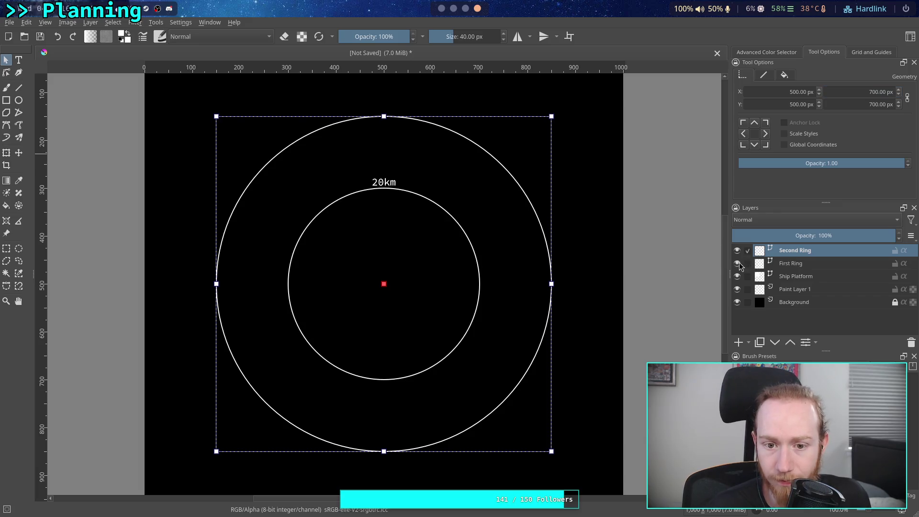
Hide First Ring and move the Second Ring's copied label to Y 138, above the larger circle.
{"action": "left_click", "coordinate": [808, 264]}
{"action": "left_click", "coordinate": [737, 264]}
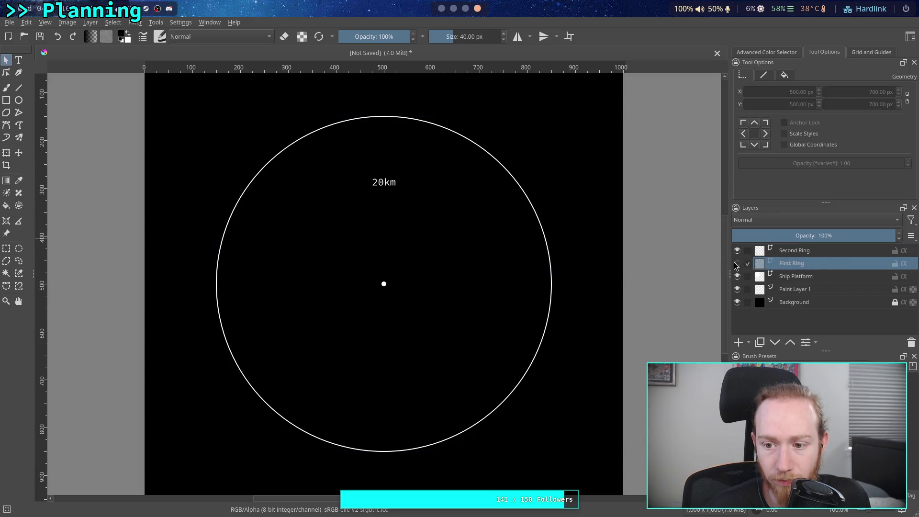
{"action": "left_click", "coordinate": [796, 250]}
{"action": "left_click", "coordinate": [498, 186]}
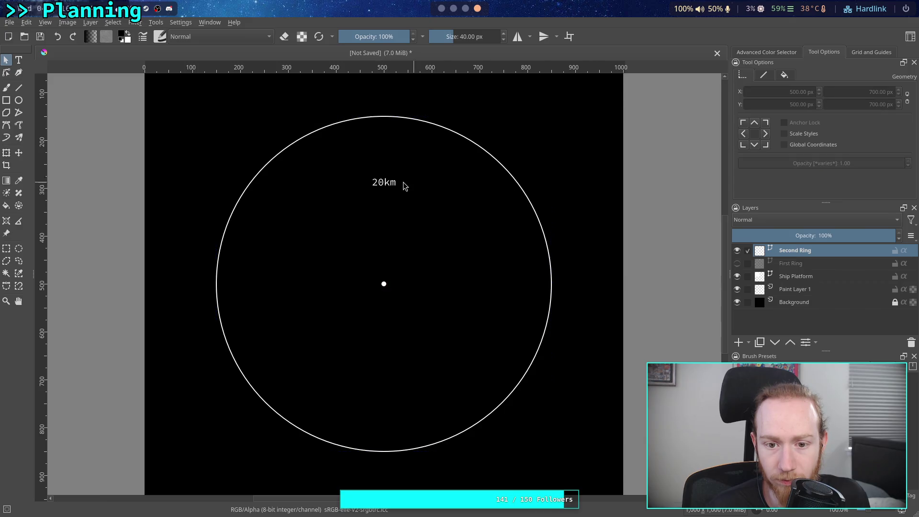
{"action": "left_click", "coordinate": [395, 183]}
{"action": "left_click", "coordinate": [821, 107]}
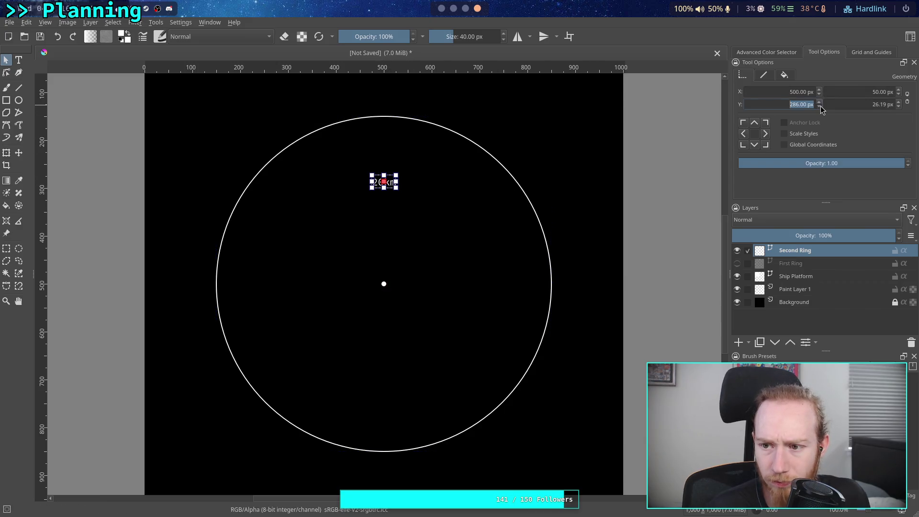
{"action": "scroll", "coordinate": [822, 109], "scroll_direction": "down", "scroll_amount": 14}
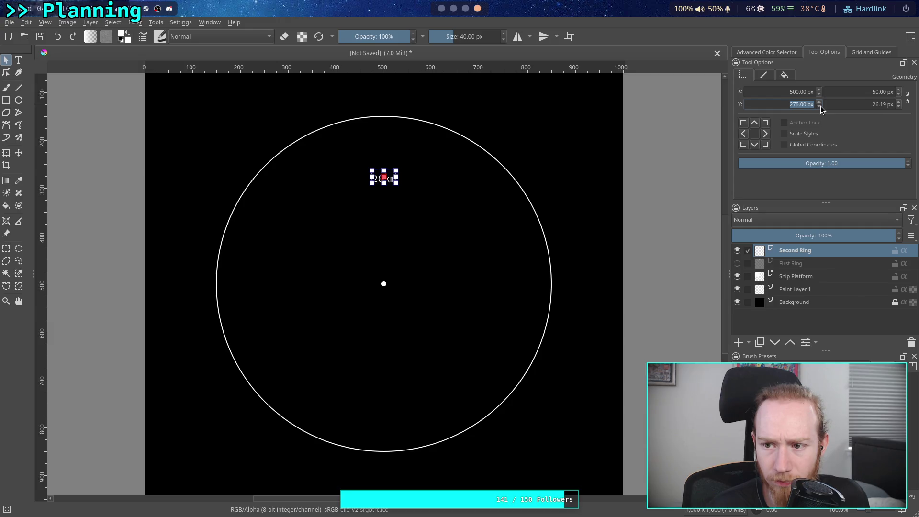
{"action": "scroll", "coordinate": [822, 109], "scroll_direction": "down", "scroll_amount": 10}
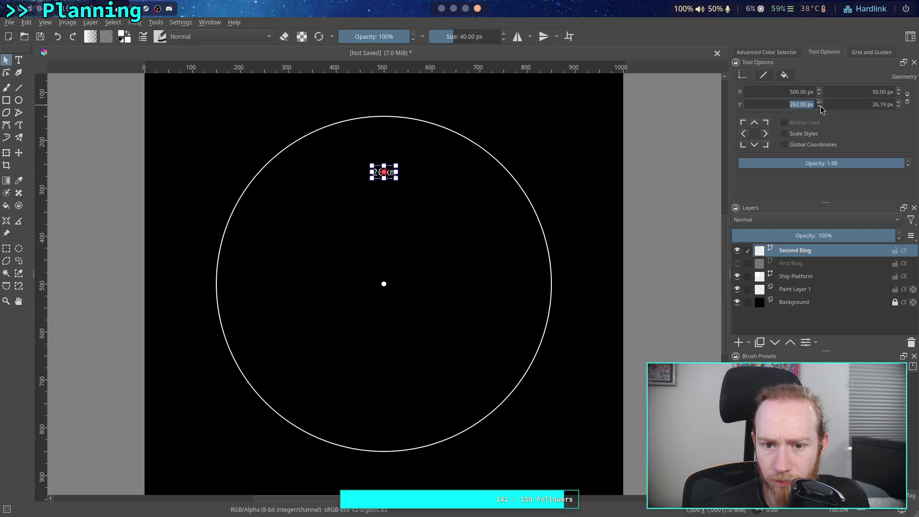
{"action": "scroll", "coordinate": [822, 110], "scroll_direction": "down", "scroll_amount": 7}
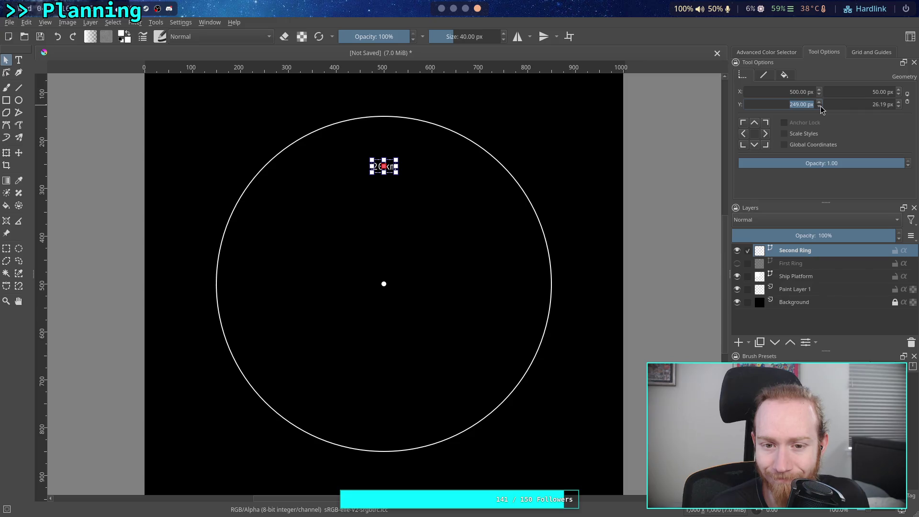
{"action": "scroll", "coordinate": [822, 110], "scroll_direction": "down", "scroll_amount": 12}
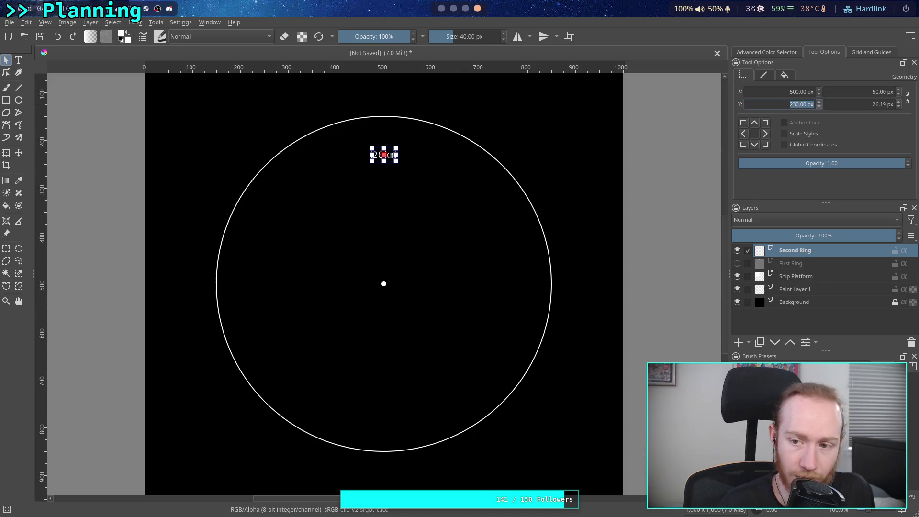
{"action": "type", "text": "200"}
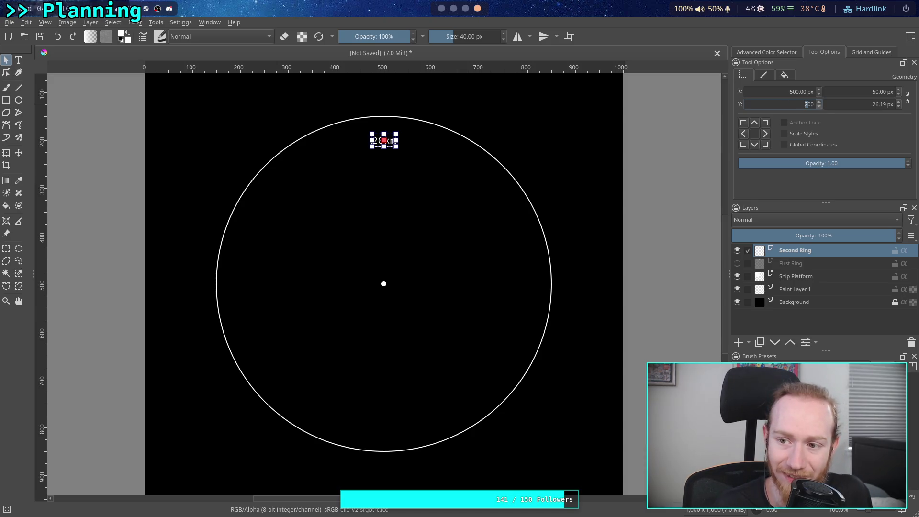
{"action": "type", "text": "150"}
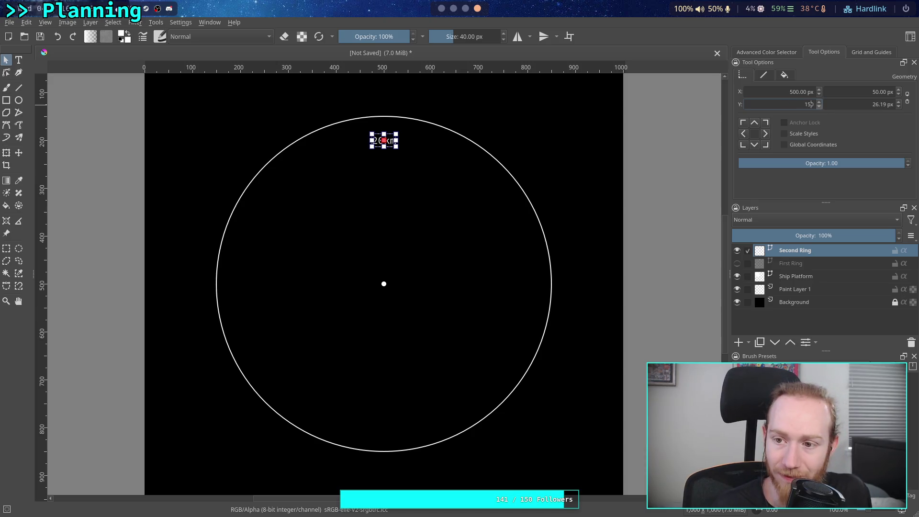
{"action": "scroll", "coordinate": [820, 106], "scroll_direction": "down", "scroll_amount": 5}
{"action": "scroll", "coordinate": [820, 104], "scroll_direction": "down", "scroll_amount": 6}
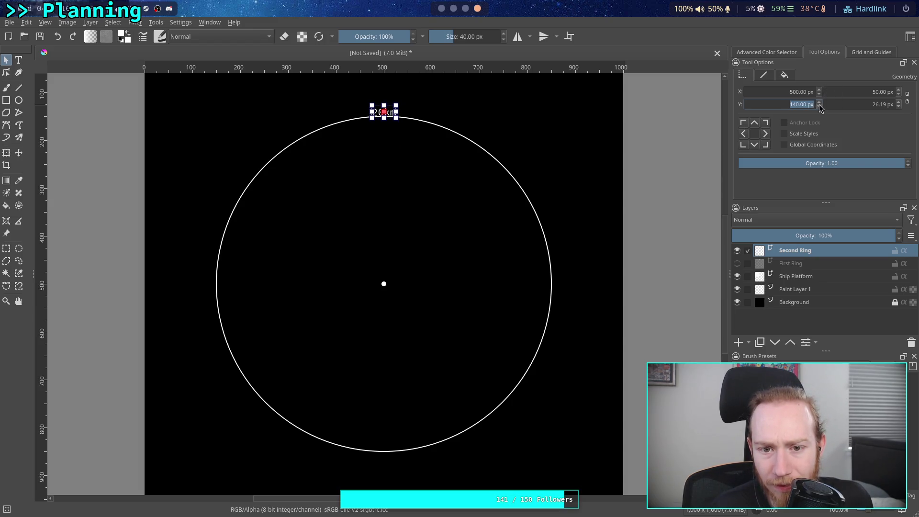
{"action": "scroll", "coordinate": [820, 104], "scroll_direction": "down", "scroll_amount": 1}
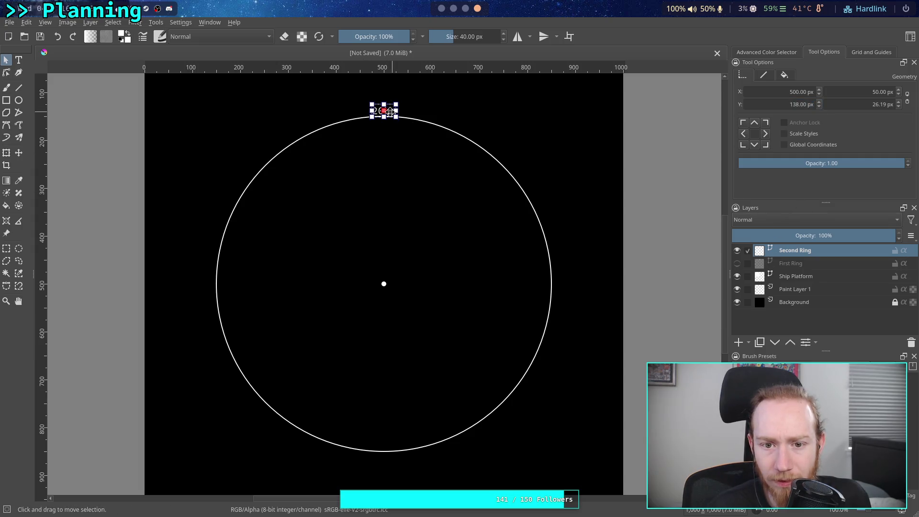
Change the label text to 35km and make the First Ring layer visible again.
{"action": "double_click", "coordinate": [392, 117]}
{"action": "double_click", "coordinate": [391, 116]}
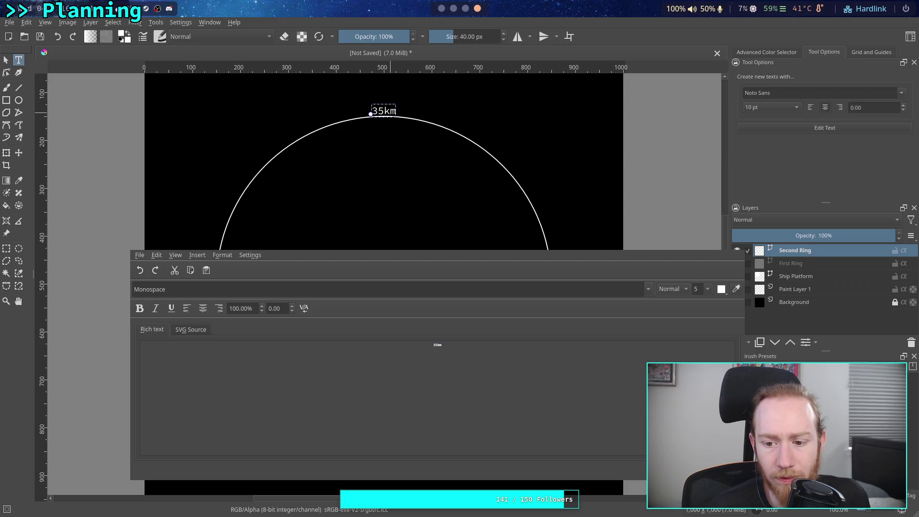
{"action": "key", "text": "ctrl+w"}
{"action": "left_click", "coordinate": [738, 263]}
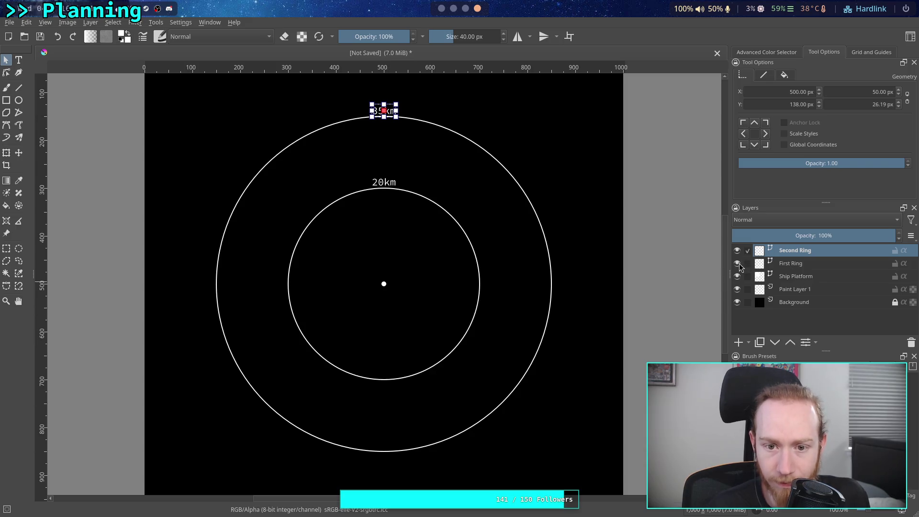
{"action": "left_click", "coordinate": [648, 293]}
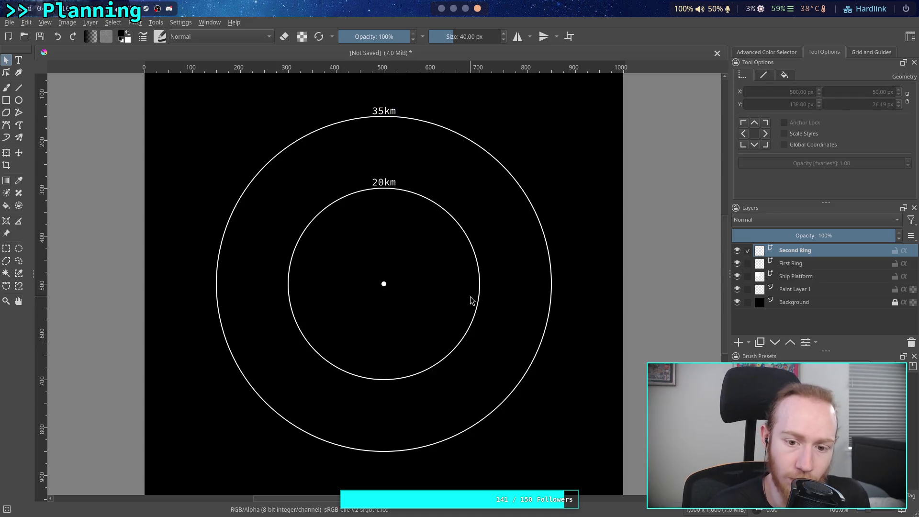
{"action": "mouse_move", "coordinate": [519, 263]}
{"action": "left_mouse_down"}
{"action": "mouse_move", "coordinate": [513, 306]}
{"action": "mouse_move", "coordinate": [521, 234]}
{"action": "mouse_move", "coordinate": [498, 269]}
{"action": "left_mouse_up"}
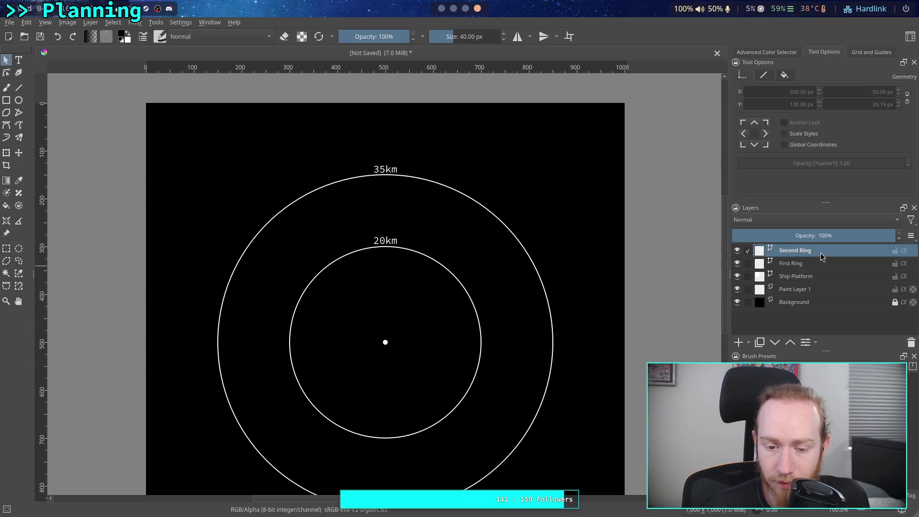
Duplicate Second Ring as a new layer named 'Outer Ring' and hide the other two rings.
{"action": "right_click", "coordinate": [795, 250]}
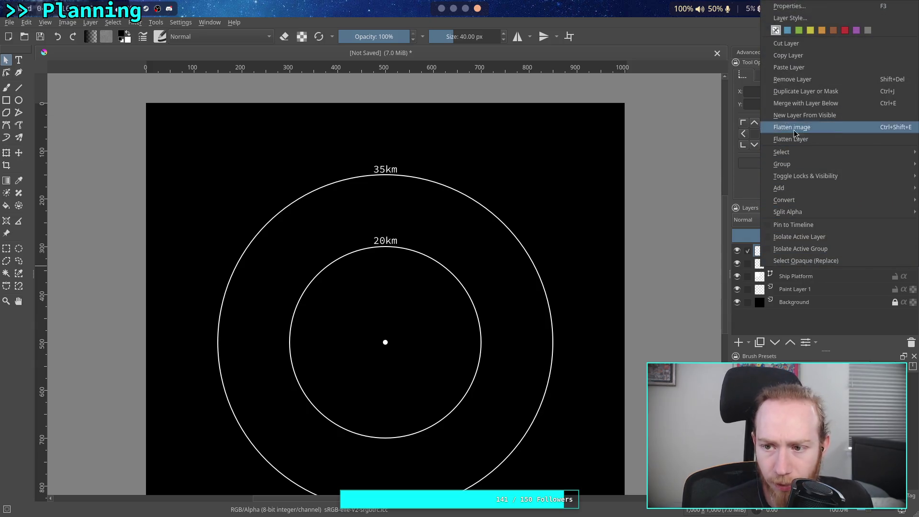
{"action": "left_click", "coordinate": [825, 97]}
{"action": "double_click", "coordinate": [795, 251]}
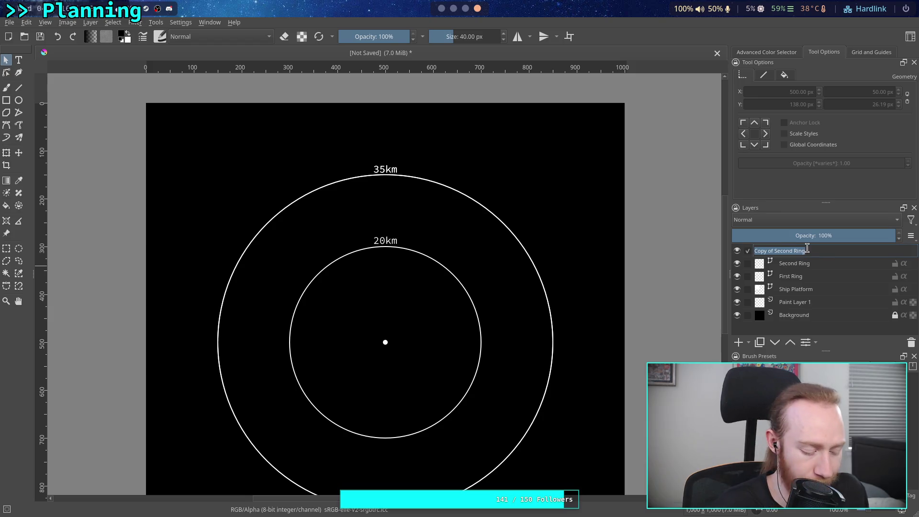
{"action": "type", "text": "Outer R"}
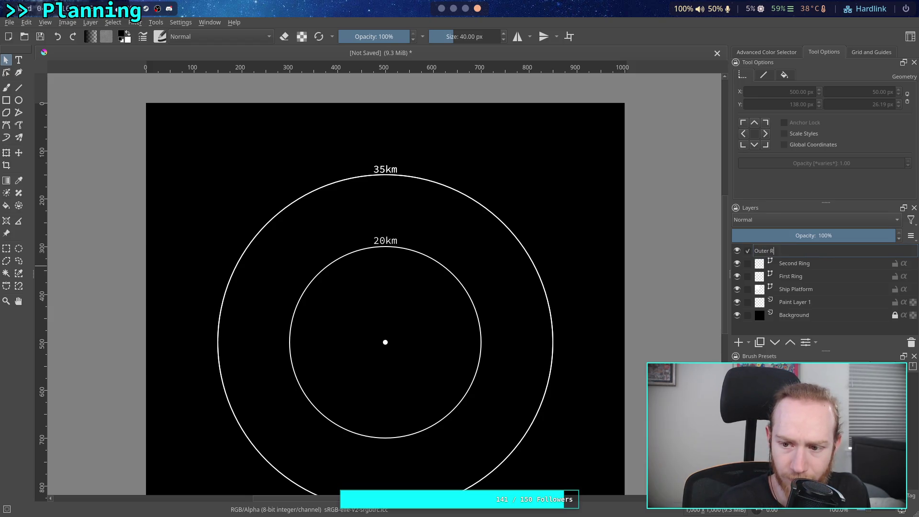
{"action": "key", "text": "Return"}
{"action": "left_click", "coordinate": [737, 264]}
{"action": "left_click", "coordinate": [737, 277]}
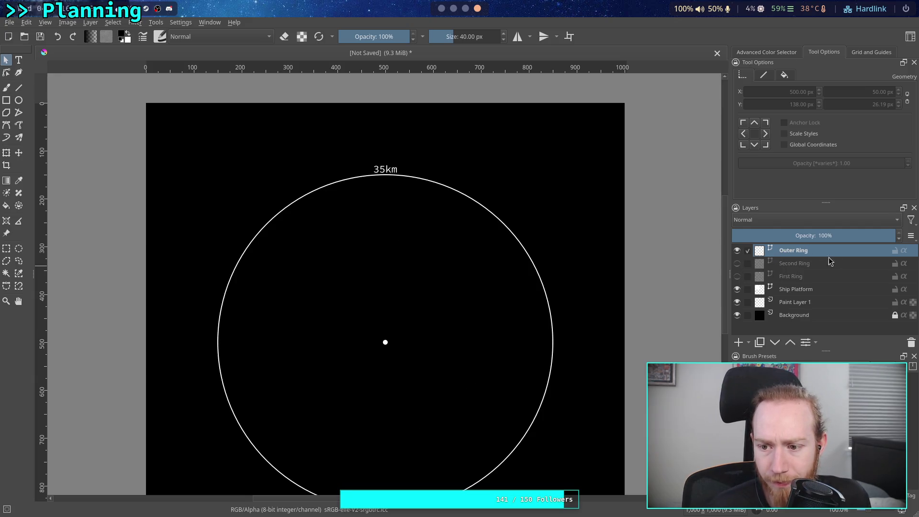
Resize the outer circle to 1000 px and raise its 35km label to Y 11.
{"action": "left_click", "coordinate": [505, 225]}
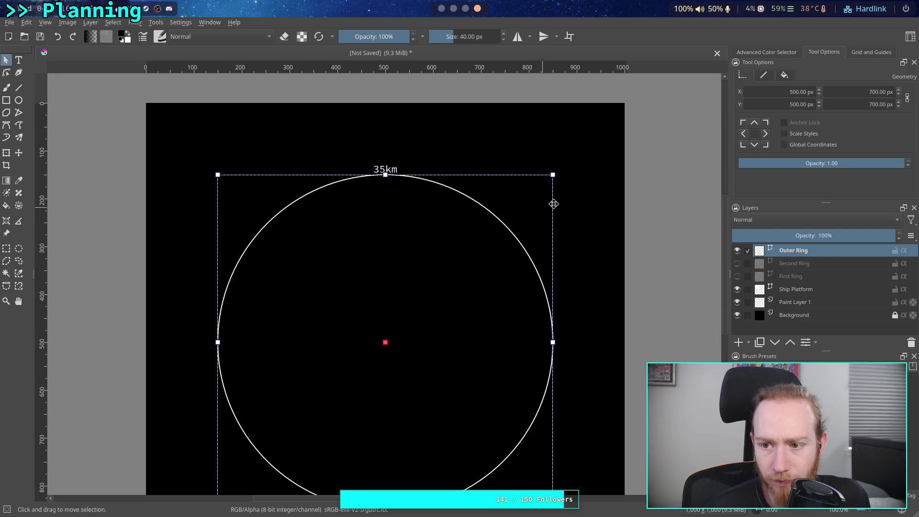
{"action": "double_click", "coordinate": [872, 92]}
{"action": "type", "text": "1000"}
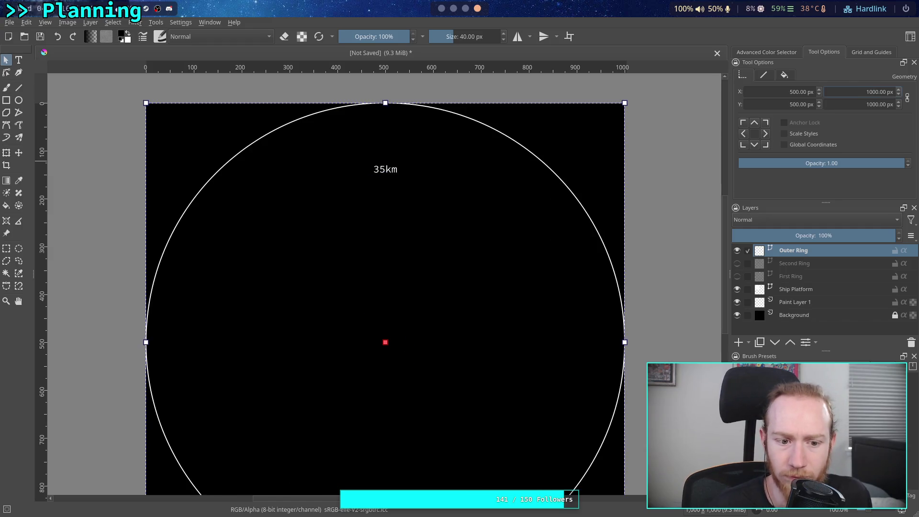
{"action": "key", "text": "Return"}
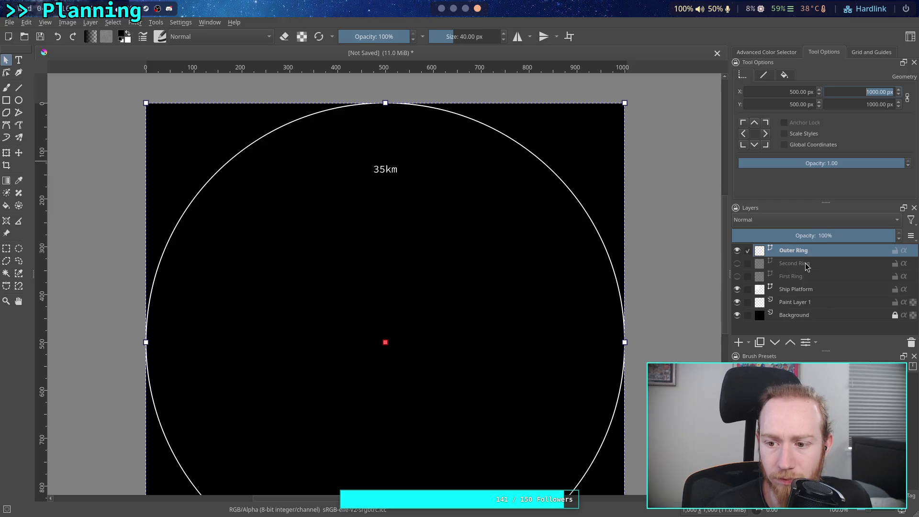
{"action": "left_click", "coordinate": [392, 170]}
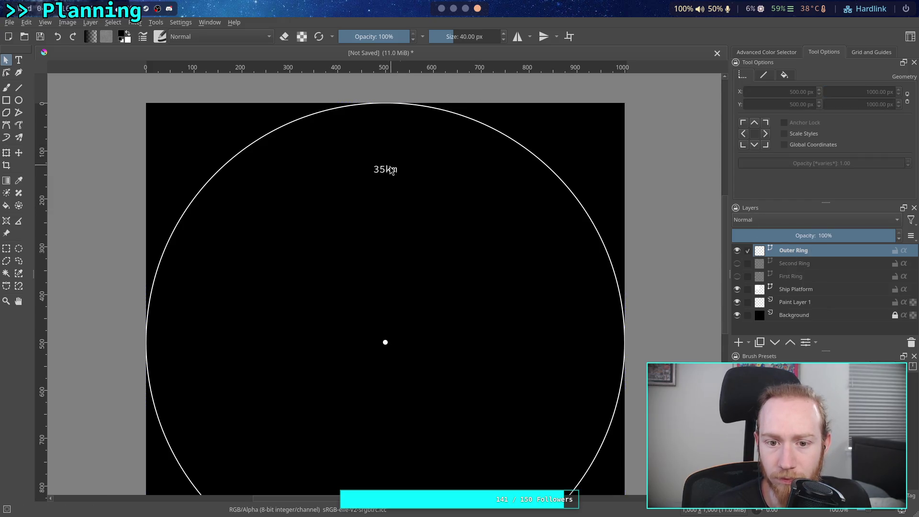
{"action": "left_click", "coordinate": [392, 171]}
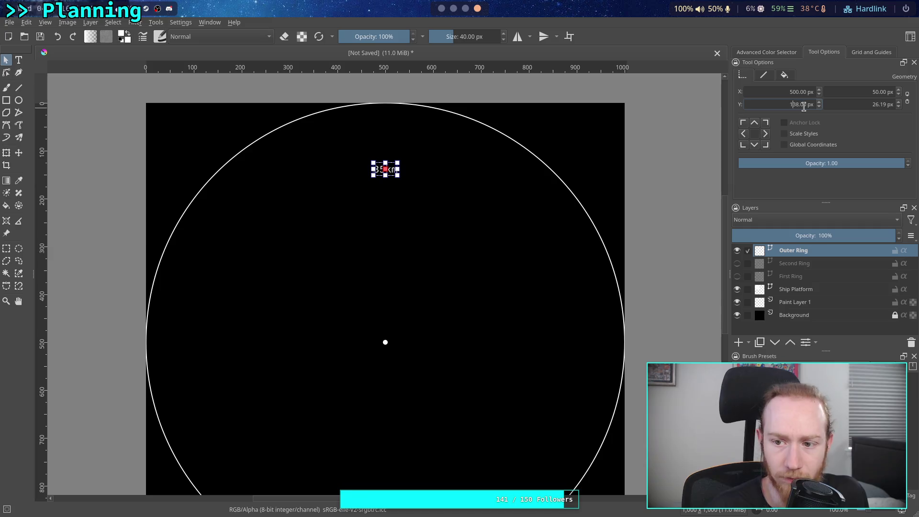
{"action": "key", "text": "Return"}
Nudge the outer label to about Y 12 and change its text to 50km.
{"action": "scroll", "coordinate": [821, 108], "scroll_direction": "down", "scroll_amount": 13}
{"action": "scroll", "coordinate": [820, 108], "scroll_direction": "down", "scroll_amount": 11}
{"action": "scroll", "coordinate": [821, 108], "scroll_direction": "down", "scroll_amount": 1}
{"action": "left_click", "coordinate": [820, 102]}
{"action": "left_click", "coordinate": [384, 109]}
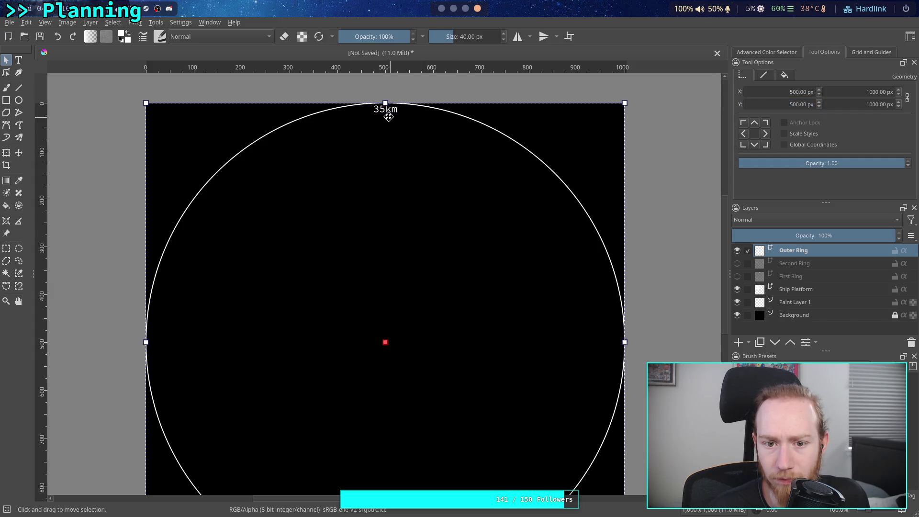
{"action": "left_click", "coordinate": [401, 86]}
{"action": "left_click", "coordinate": [387, 111]}
{"action": "double_click", "coordinate": [387, 111]}
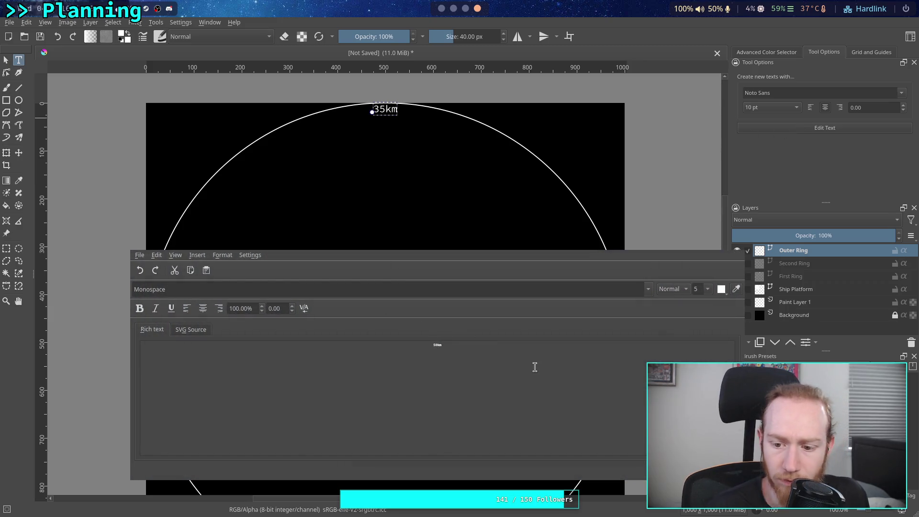
{"action": "key", "text": "ctrl+s"}
{"action": "key", "text": "ctrl+w"}
Show the Second Ring and First Ring layers again and select Paint Layer 1.
{"action": "left_click", "coordinate": [737, 264]}
{"action": "left_click", "coordinate": [737, 276]}
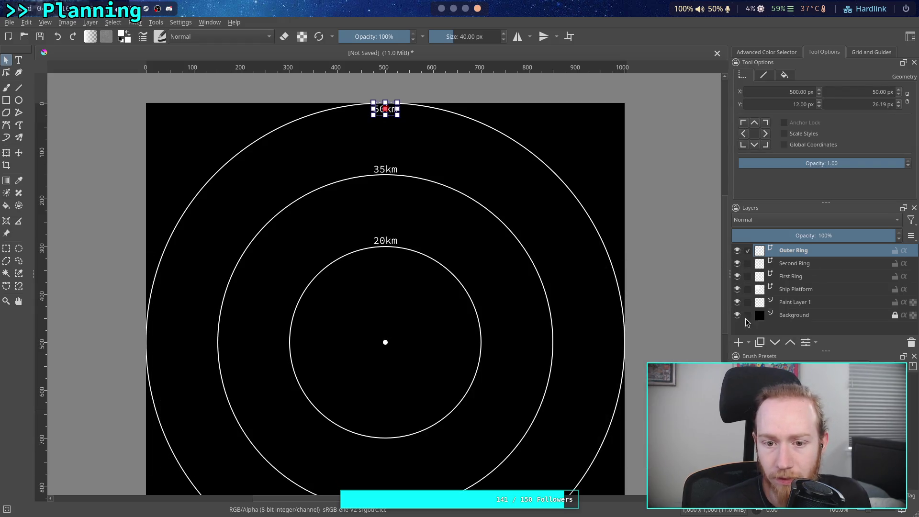
{"action": "mouse_move", "coordinate": [509, 236]}
{"action": "left_mouse_down"}
{"action": "mouse_move", "coordinate": [509, 224]}
{"action": "mouse_move", "coordinate": [506, 257]}
{"action": "mouse_move", "coordinate": [532, 264]}
{"action": "left_mouse_up"}
{"action": "left_click", "coordinate": [816, 302]}
{"action": "left_click_drag", "start_coordinate": [575, 308], "coordinate": [570, 252]}
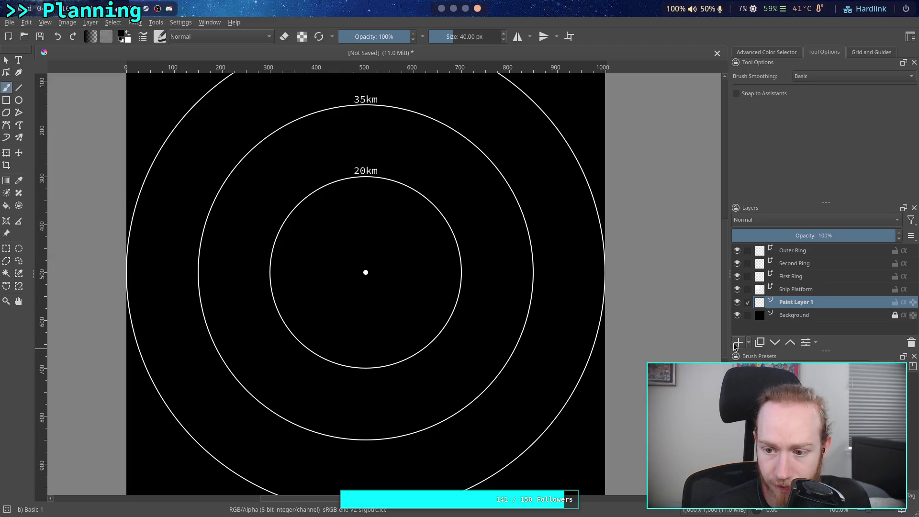
Delete Paint Layer 1 and duplicate Ship Platform as a new layer named SBF.
{"action": "left_click", "coordinate": [911, 342]}
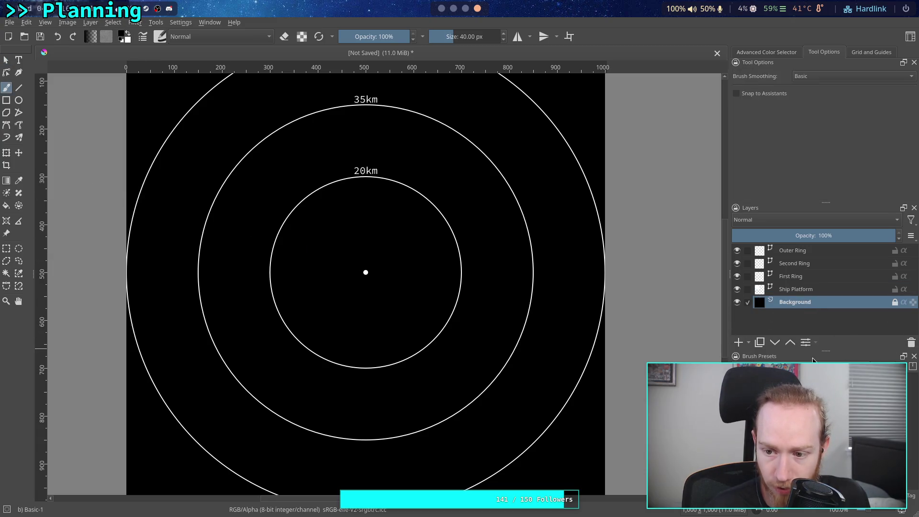
{"action": "left_click", "coordinate": [804, 292]}
{"action": "right_click", "coordinate": [805, 293]}
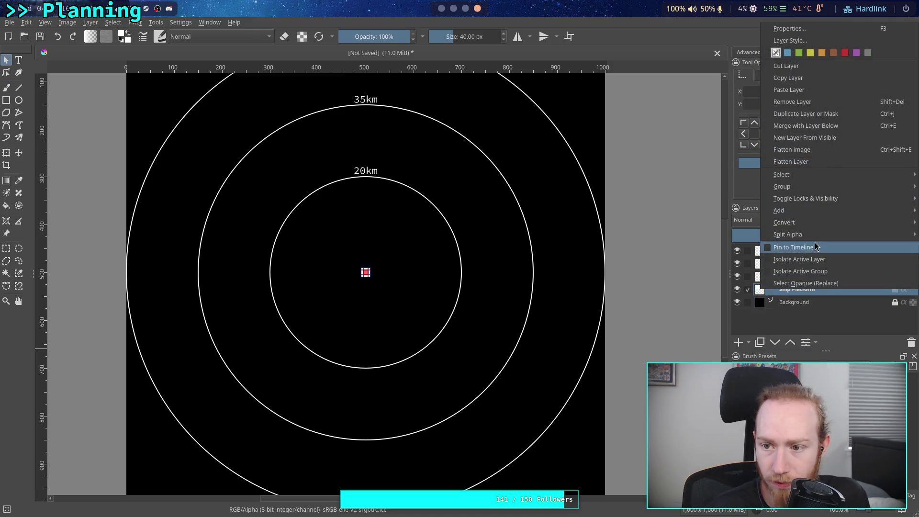
{"action": "left_click", "coordinate": [805, 116]}
{"action": "double_click", "coordinate": [804, 290]}
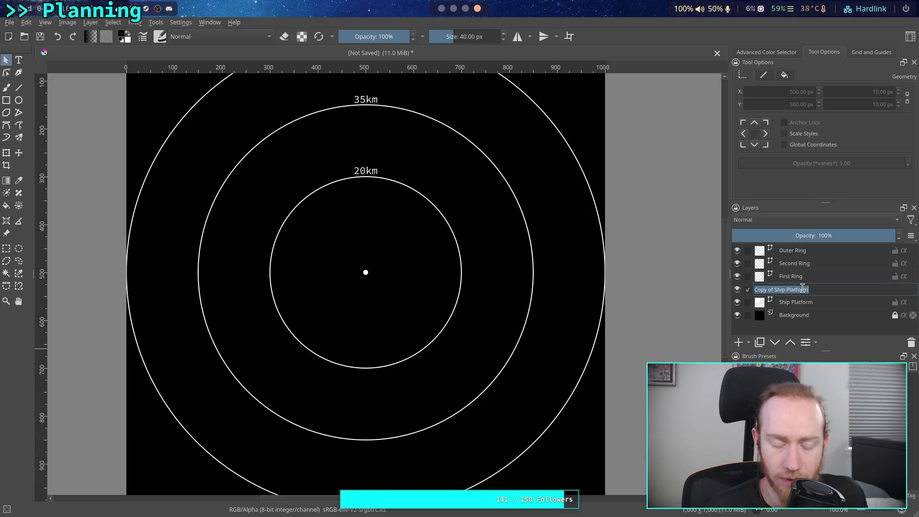
{"action": "type", "text": "SBL"}
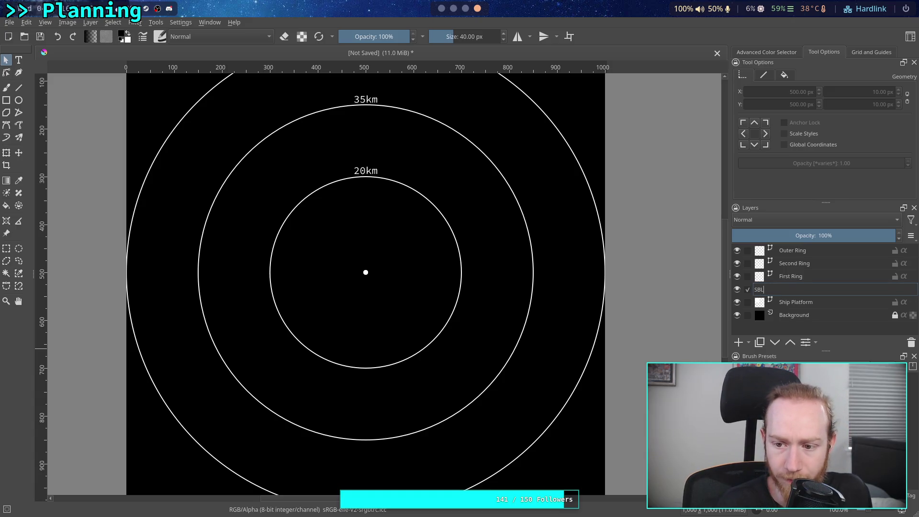
{"action": "type", "text": "F"}
{"action": "key", "text": "Return"}
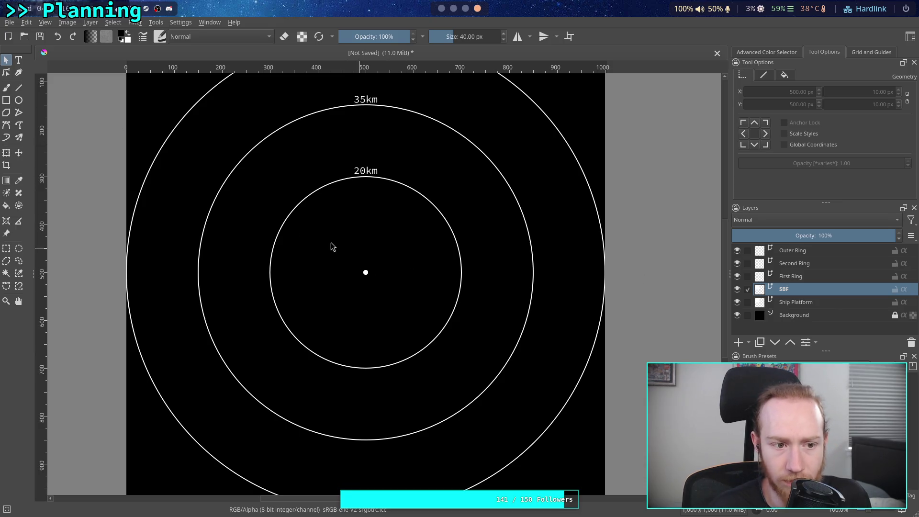
{"action": "left_click", "coordinate": [19, 154]}
Move the SBF marker dot onto the lower-right part of the 20km ring.
{"action": "mouse_move", "coordinate": [386, 269]}
{"action": "left_mouse_down"}
{"action": "mouse_move", "coordinate": [442, 337]}
{"action": "mouse_move", "coordinate": [434, 353]}
{"action": "left_mouse_up"}
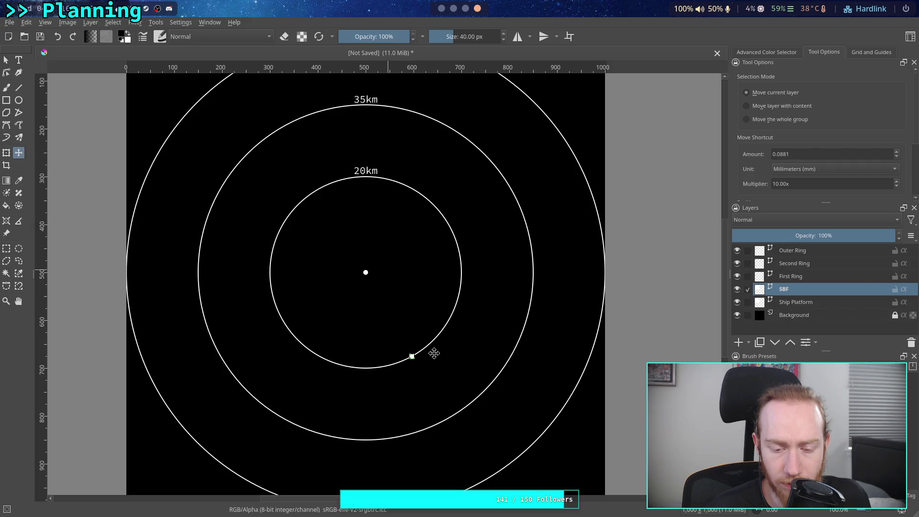
{"action": "mouse_move", "coordinate": [435, 353]}
{"action": "left_mouse_down"}
{"action": "mouse_move", "coordinate": [423, 310]}
{"action": "mouse_move", "coordinate": [315, 342]}
{"action": "mouse_move", "coordinate": [386, 313]}
{"action": "mouse_move", "coordinate": [391, 345]}
{"action": "mouse_move", "coordinate": [384, 363]}
{"action": "mouse_move", "coordinate": [447, 345]}
{"action": "mouse_move", "coordinate": [484, 270]}
{"action": "left_mouse_up"}
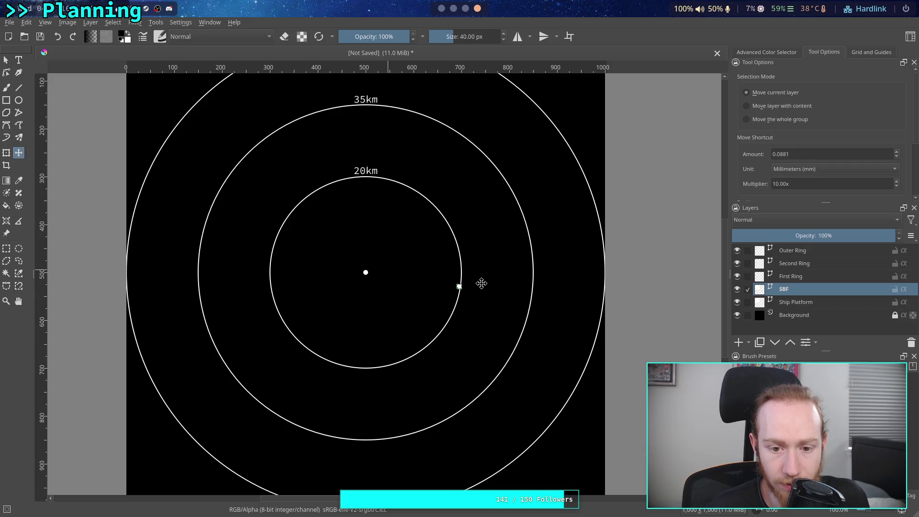
{"action": "mouse_move", "coordinate": [482, 285]}
{"action": "left_mouse_down"}
{"action": "mouse_move", "coordinate": [482, 261]}
{"action": "mouse_move", "coordinate": [481, 293]}
{"action": "left_mouse_up"}
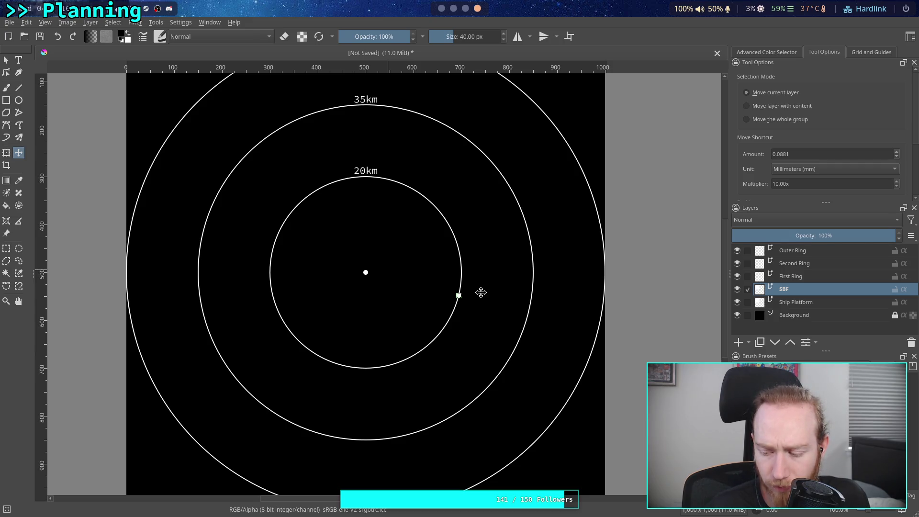
{"action": "mouse_move", "coordinate": [481, 293]}
{"action": "left_mouse_down"}
{"action": "mouse_move", "coordinate": [482, 261]}
{"action": "mouse_move", "coordinate": [480, 292]}
{"action": "left_mouse_up"}
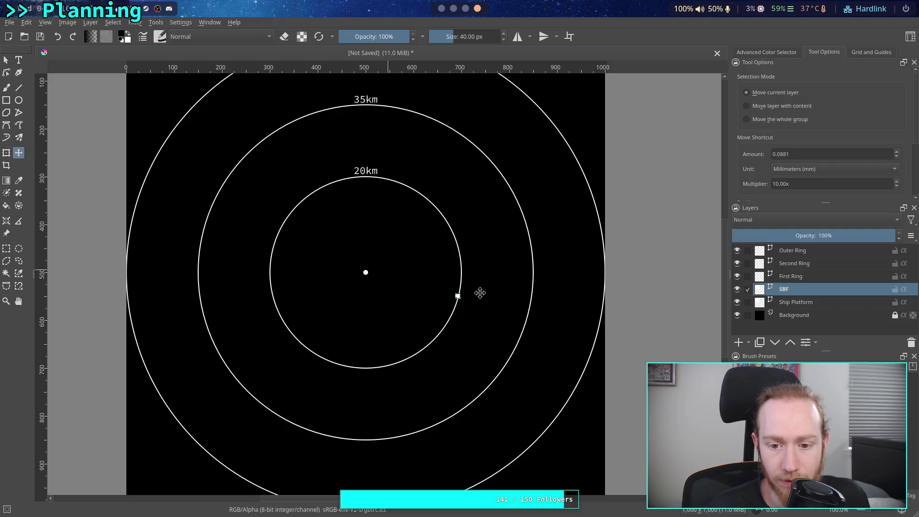
{"action": "mouse_move", "coordinate": [481, 292]}
{"action": "left_mouse_down"}
{"action": "mouse_move", "coordinate": [480, 243]}
{"action": "mouse_move", "coordinate": [392, 271]}
{"action": "mouse_move", "coordinate": [402, 263]}
{"action": "mouse_move", "coordinate": [496, 289]}
{"action": "mouse_move", "coordinate": [483, 257]}
{"action": "mouse_move", "coordinate": [482, 287]}
{"action": "mouse_move", "coordinate": [481, 246]}
{"action": "left_mouse_up"}
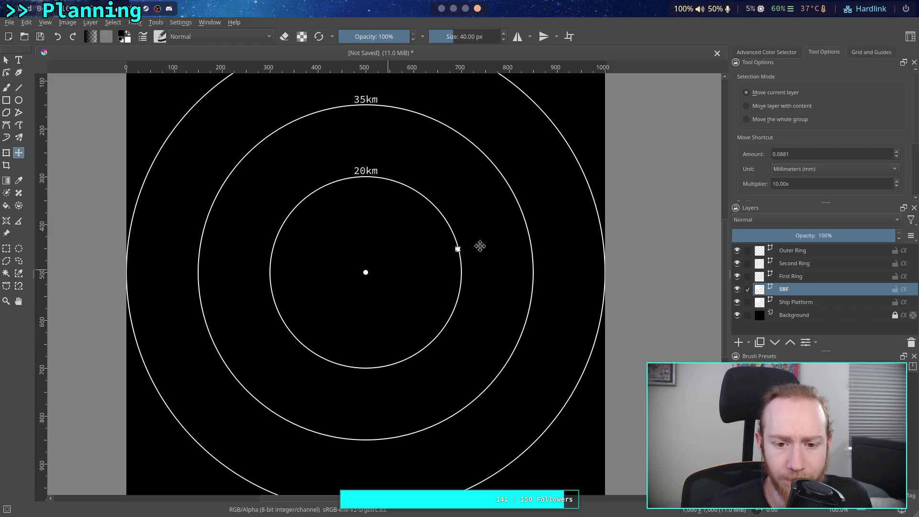
{"action": "left_click_drag", "start_coordinate": [480, 245], "coordinate": [481, 243]}
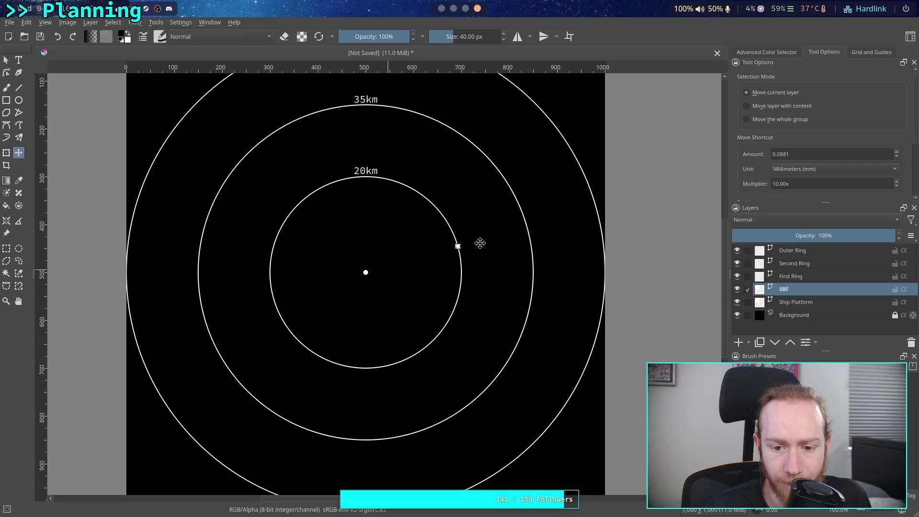
{"action": "mouse_move", "coordinate": [481, 244]}
{"action": "left_mouse_down"}
{"action": "mouse_move", "coordinate": [466, 319]}
{"action": "mouse_move", "coordinate": [474, 313]}
{"action": "left_mouse_up"}
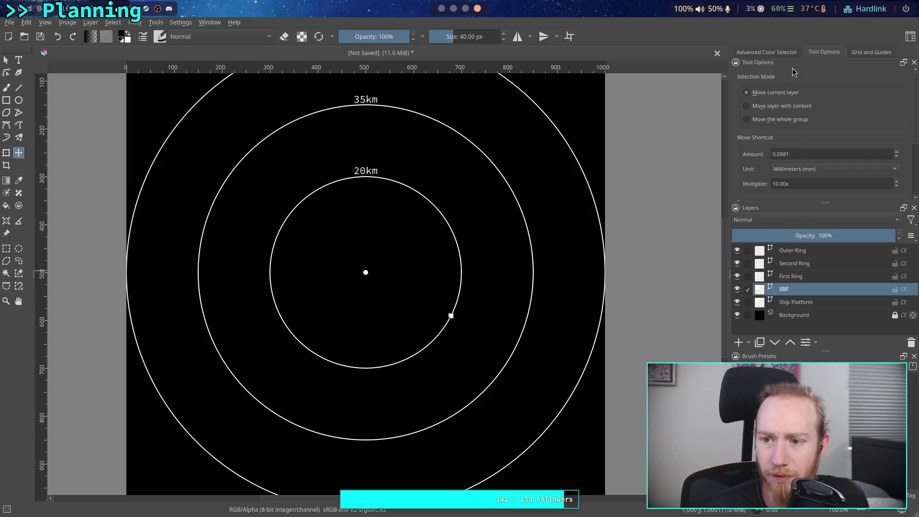
{"action": "left_click", "coordinate": [851, 52]}
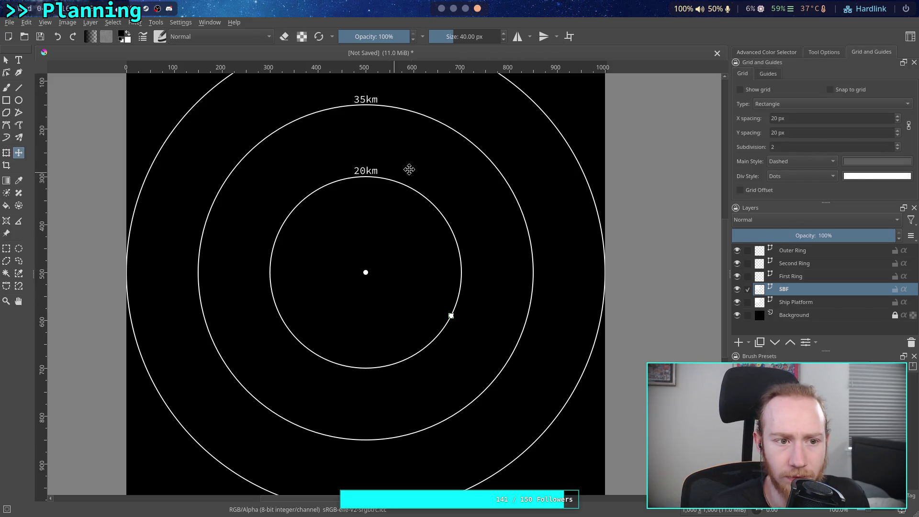
Give the SBF marker dot a light blue fill.
{"action": "left_click", "coordinate": [6, 59]}
{"action": "left_click", "coordinate": [450, 316]}
{"action": "left_click", "coordinate": [823, 52]}
{"action": "left_click", "coordinate": [784, 76]}
{"action": "left_click", "coordinate": [781, 106]}
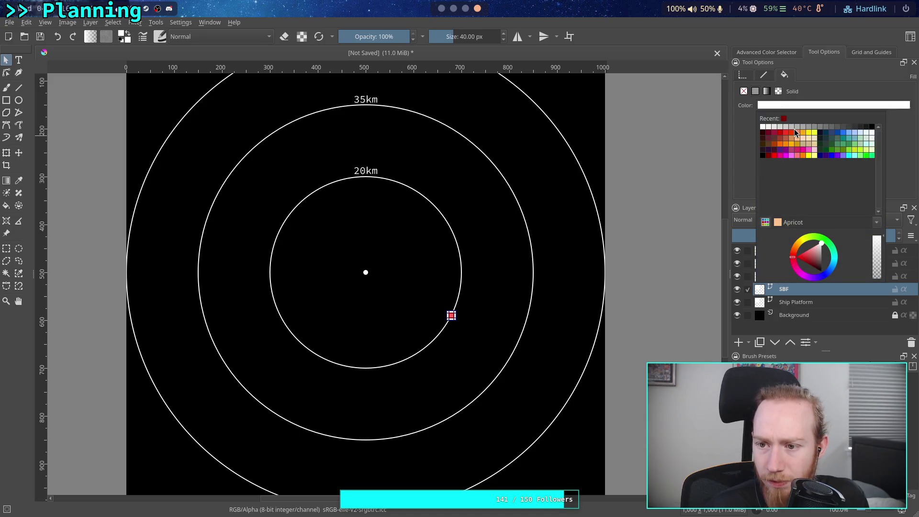
{"action": "left_click", "coordinate": [849, 136]}
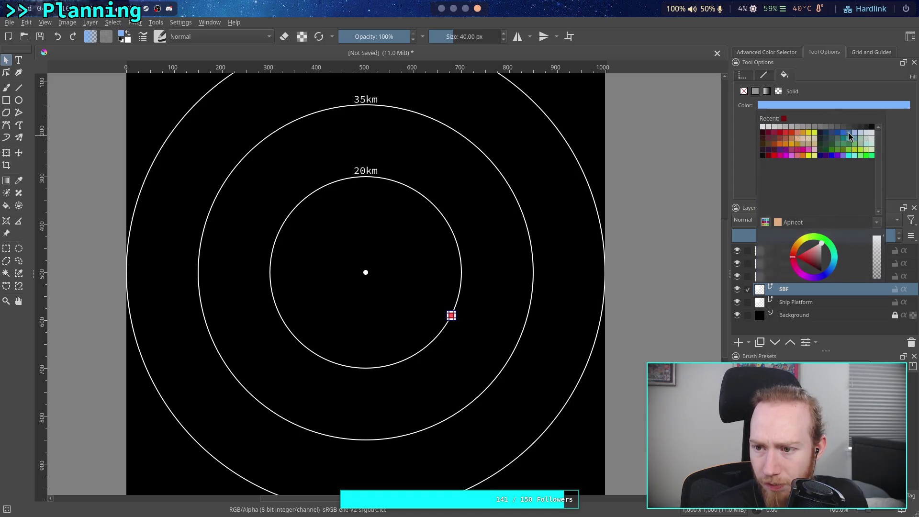
{"action": "left_click", "coordinate": [621, 205]}
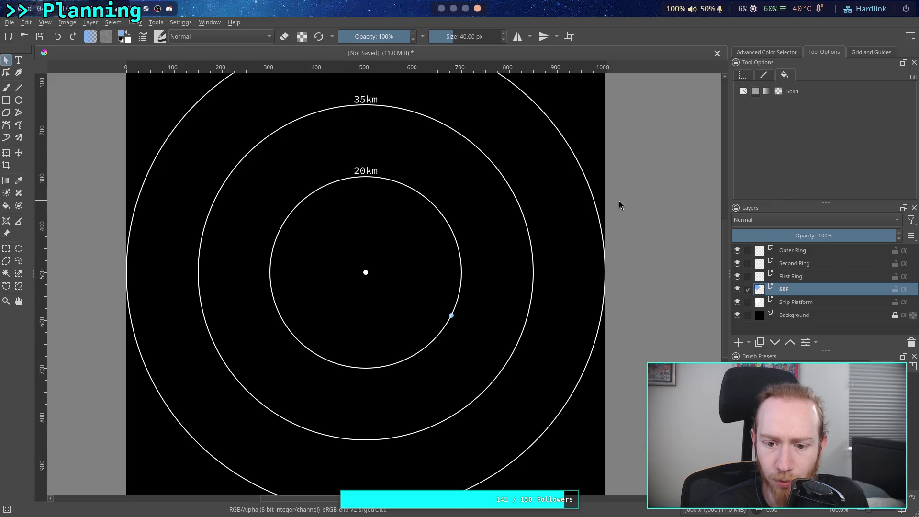
Move the First, Second and Outer Ring layers below the SBF and Ship Platform layers.
{"action": "left_click", "coordinate": [793, 276]}
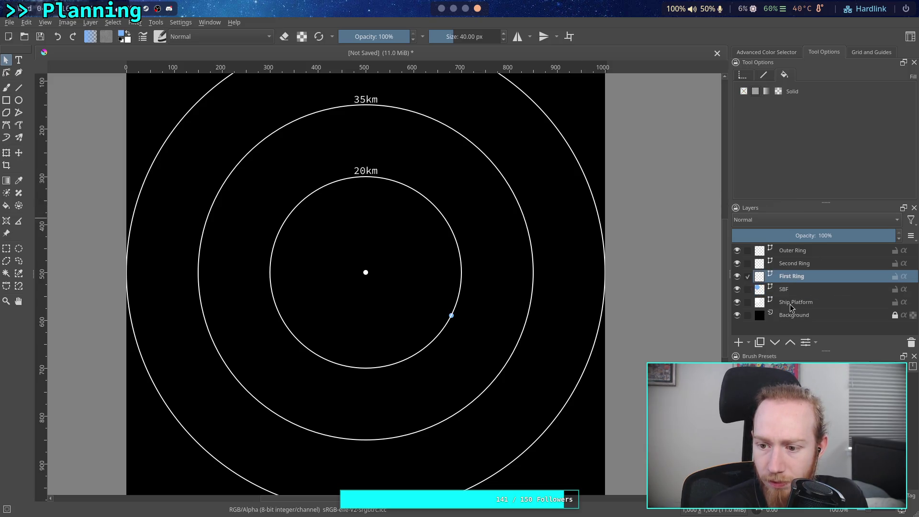
{"action": "left_click", "coordinate": [775, 342]}
{"action": "left_click", "coordinate": [775, 342]}
{"action": "left_click", "coordinate": [793, 266]}
{"action": "left_click", "coordinate": [775, 343]}
{"action": "left_click", "coordinate": [775, 342]}
{"action": "left_click", "coordinate": [795, 250]}
Finish lowering the Outer Ring layer, then draw an empty text box next to the SBF marker.
{"action": "left_click", "coordinate": [775, 342]}
{"action": "left_click", "coordinate": [775, 342]}
{"action": "left_click", "coordinate": [799, 252]}
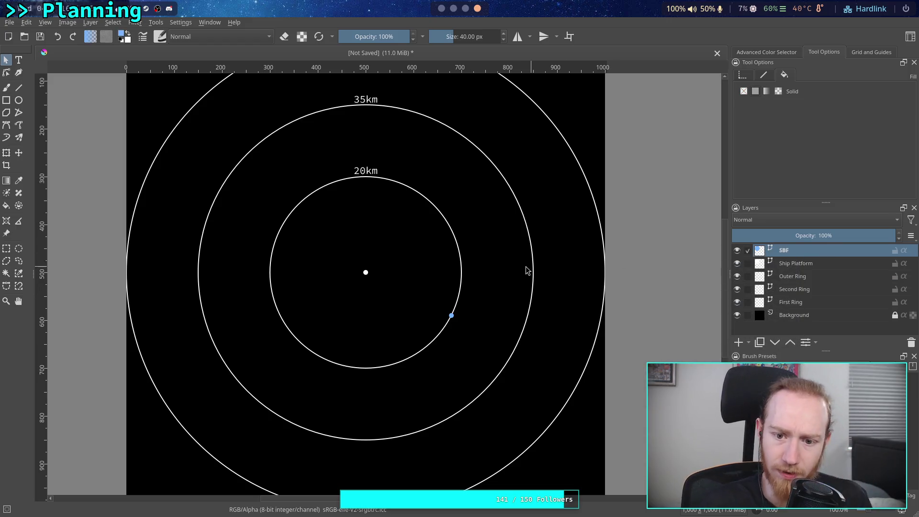
{"action": "left_click", "coordinate": [18, 59]}
{"action": "left_click_drag", "start_coordinate": [418, 263], "coordinate": [452, 290]}
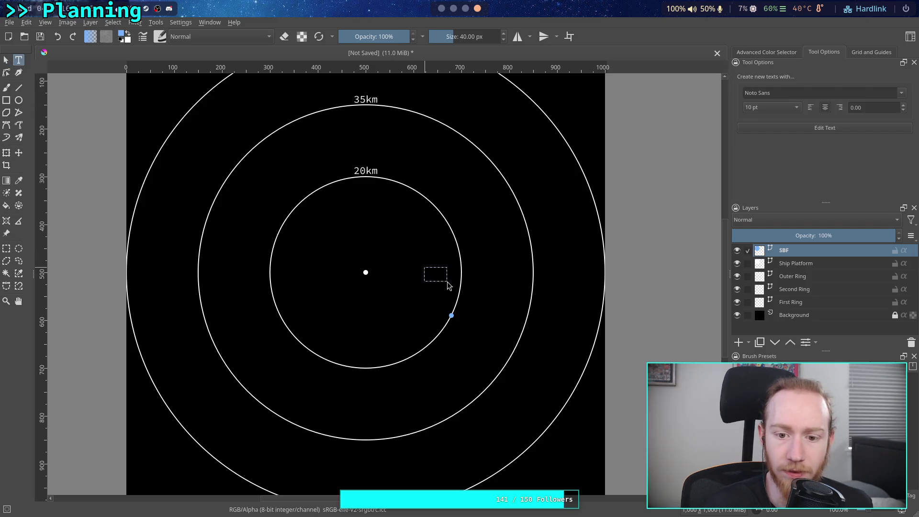
{"action": "left_click_drag", "start_coordinate": [462, 347], "coordinate": [414, 347]}
{"action": "key", "text": "BackSpace"}
Enter the label 'SBF' at font size 6 and place it just right of the marker.
{"action": "type", "text": "SBY"}
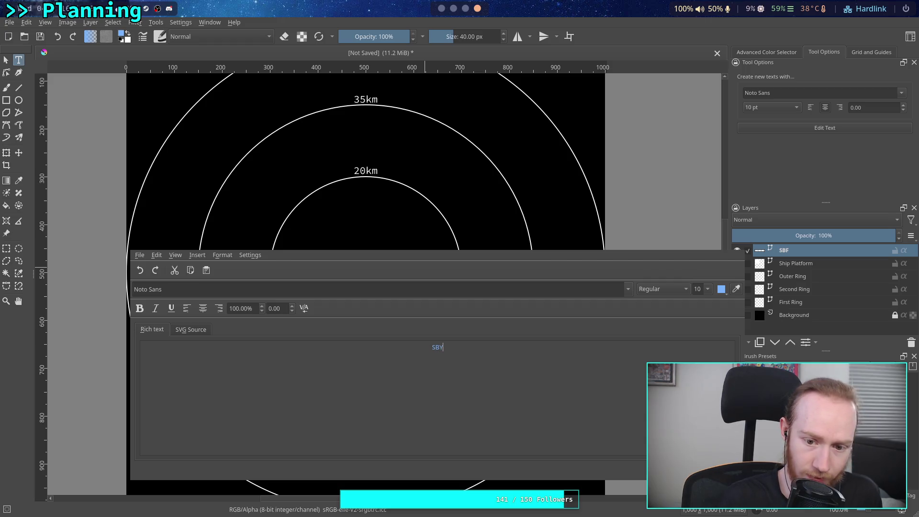
{"action": "key", "text": "BackSpace"}
{"action": "type", "text": "F"}
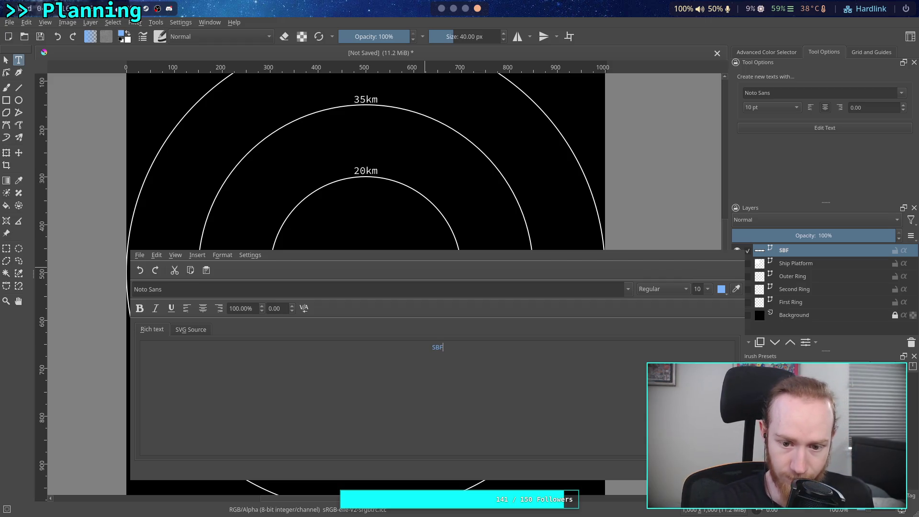
{"action": "left_click", "coordinate": [704, 290]}
{"action": "left_click", "coordinate": [698, 300]}
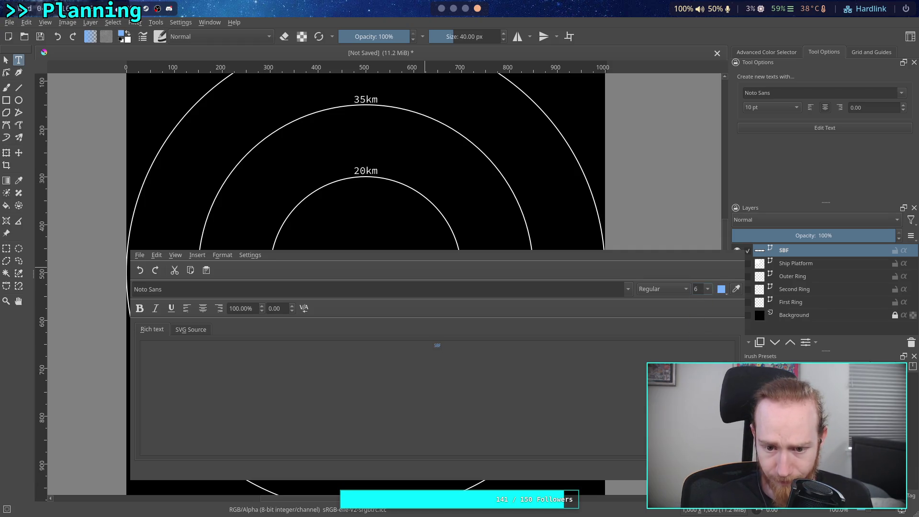
{"action": "key", "text": "ctrl+s"}
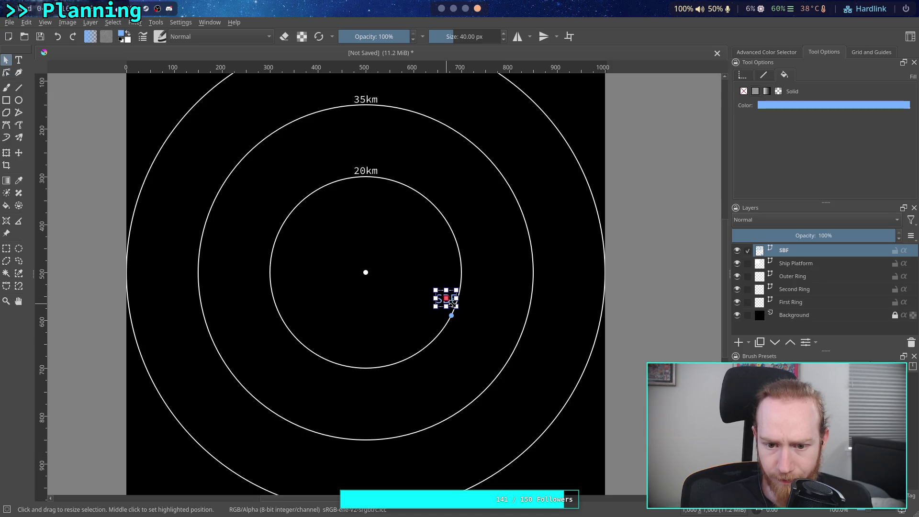
{"action": "left_click_drag", "start_coordinate": [452, 301], "coordinate": [473, 317]}
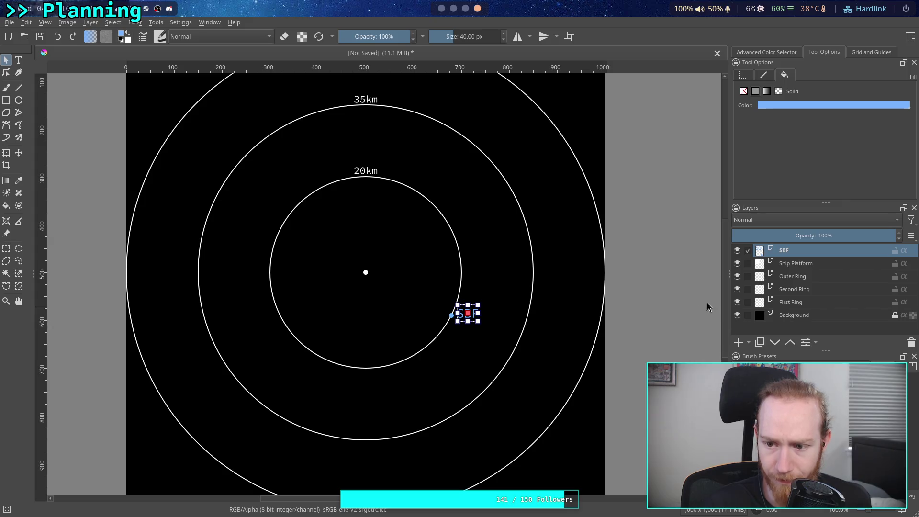
{"action": "left_click", "coordinate": [785, 268]}
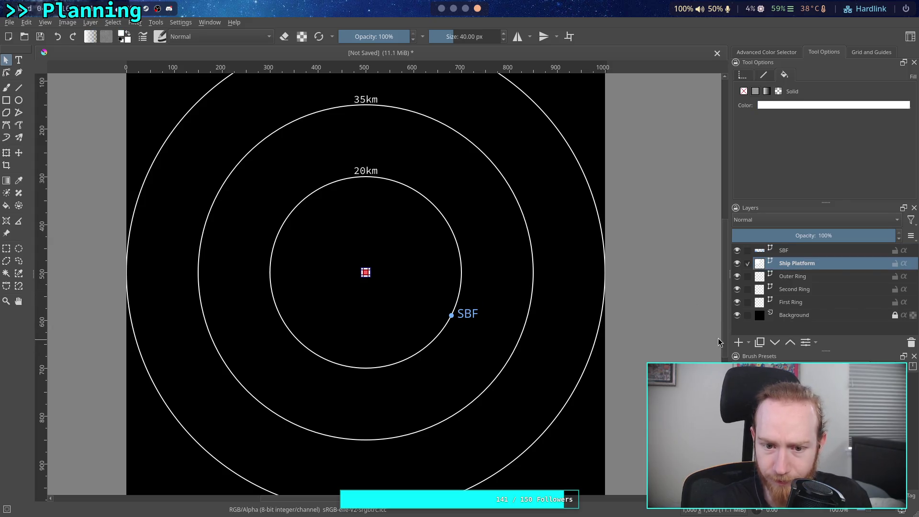
Duplicate the SBF layer and rename the copy 'Weapon Facility'.
{"action": "left_click", "coordinate": [671, 351]}
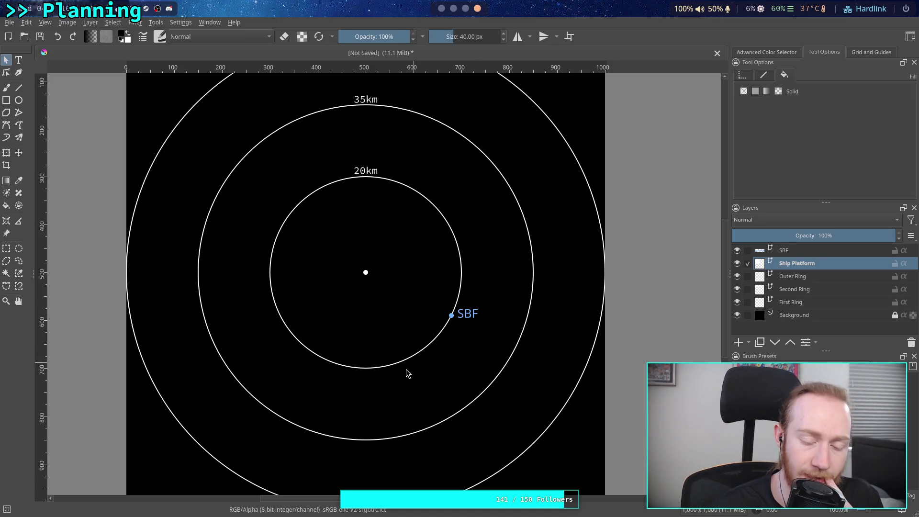
{"action": "left_click_drag", "start_coordinate": [402, 400], "coordinate": [403, 355]}
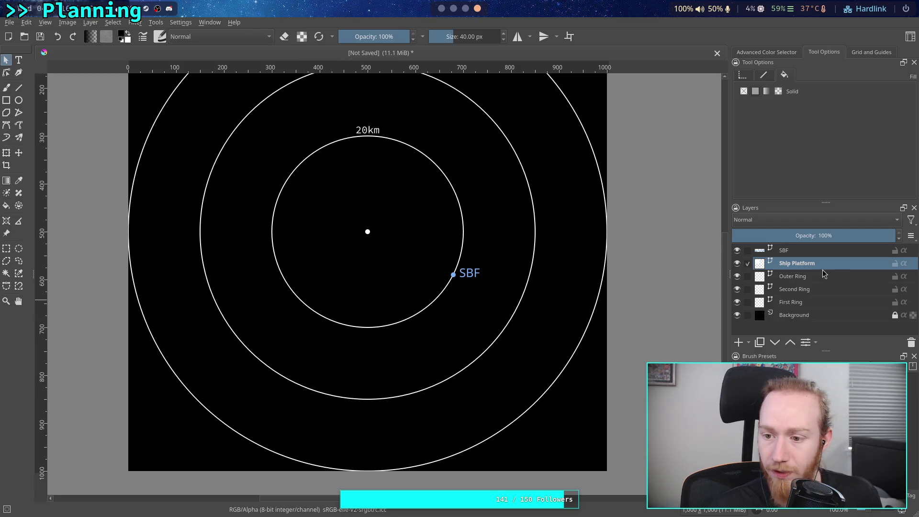
{"action": "left_click", "coordinate": [809, 282]}
{"action": "key", "text": "Page_Up"}
{"action": "key", "text": "Page_Up"}
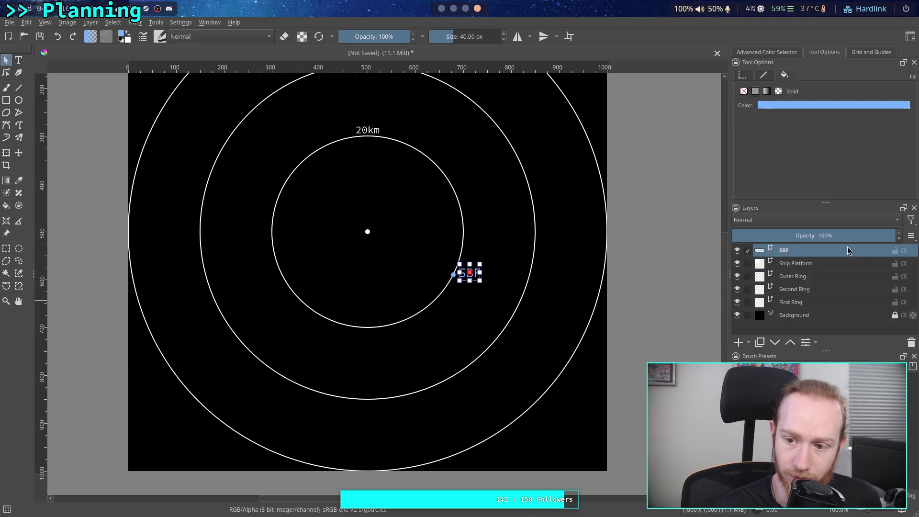
{"action": "right_click", "coordinate": [762, 250]}
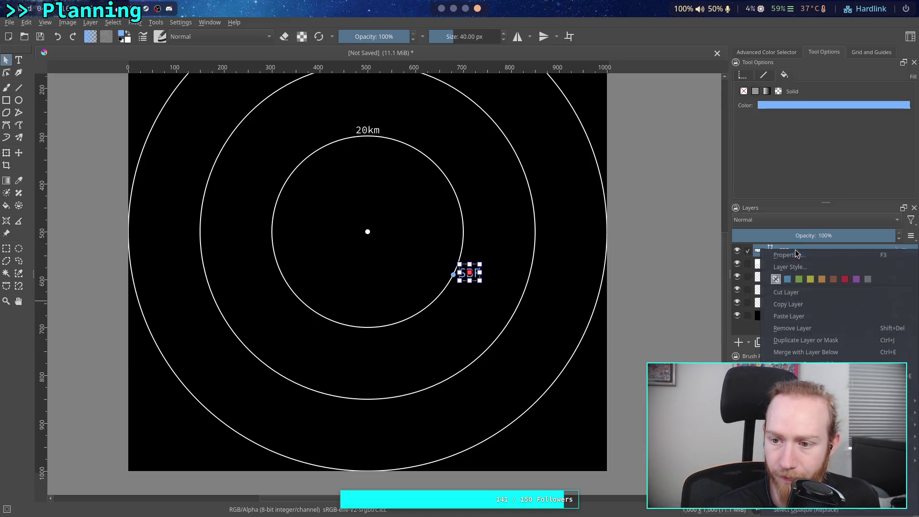
{"action": "left_click", "coordinate": [826, 340]}
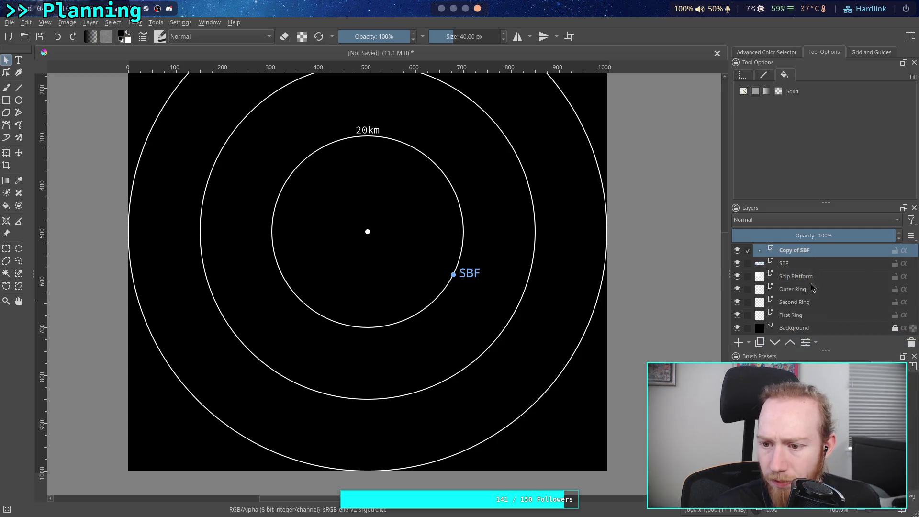
{"action": "double_click", "coordinate": [801, 251]}
{"action": "type", "text": "Weapon Facil"}
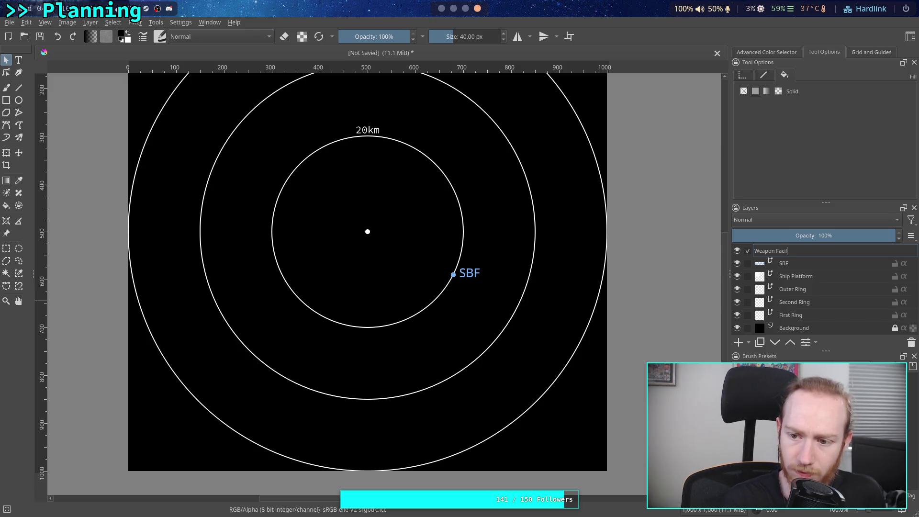
{"action": "type", "text": "ity"}
{"action": "key", "text": "Return"}
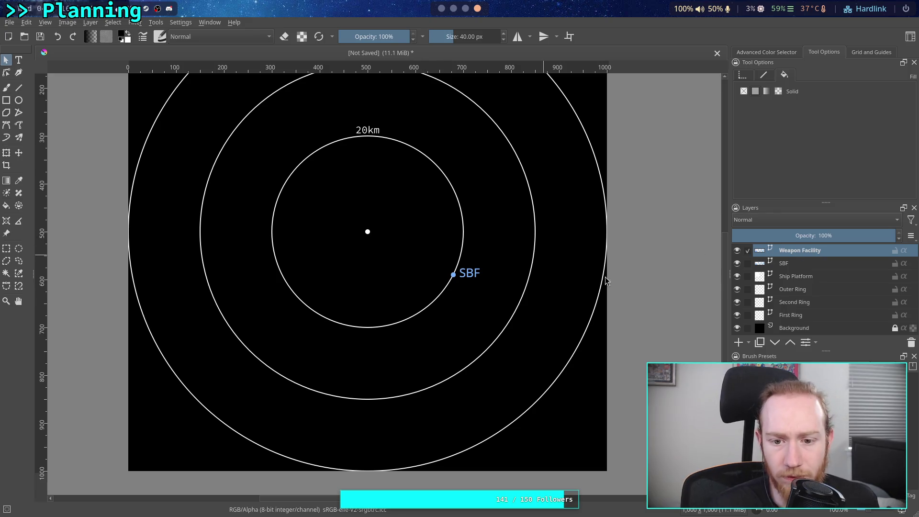
Move the copied marker and label onto the bottom of the 35km ring.
{"action": "left_click", "coordinate": [19, 153]}
{"action": "mouse_move", "coordinate": [494, 277]}
{"action": "left_mouse_down"}
{"action": "mouse_move", "coordinate": [473, 318]}
{"action": "mouse_move", "coordinate": [381, 396]}
{"action": "left_mouse_up"}
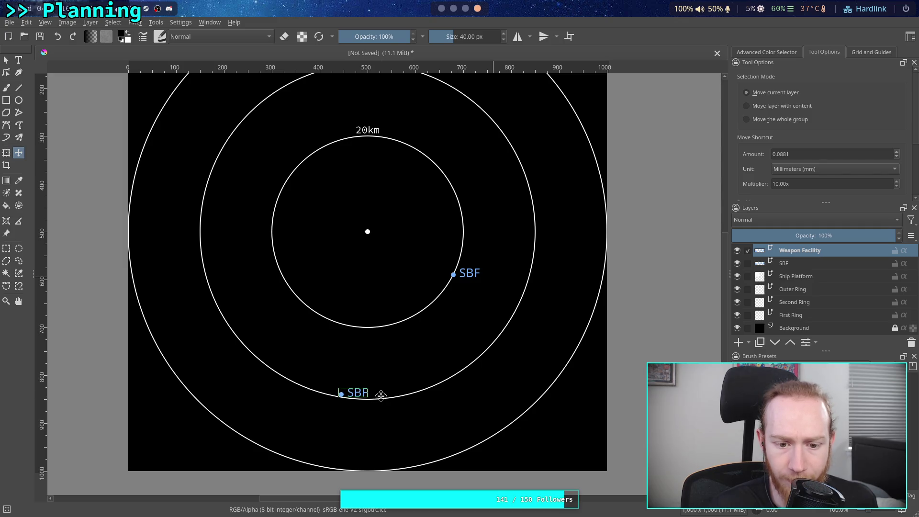
{"action": "left_click", "coordinate": [440, 9]}
Replace 70% with 45 on the Weapon Facility card in Obsidian's Map canvas.
{"action": "left_click", "coordinate": [441, 9]}
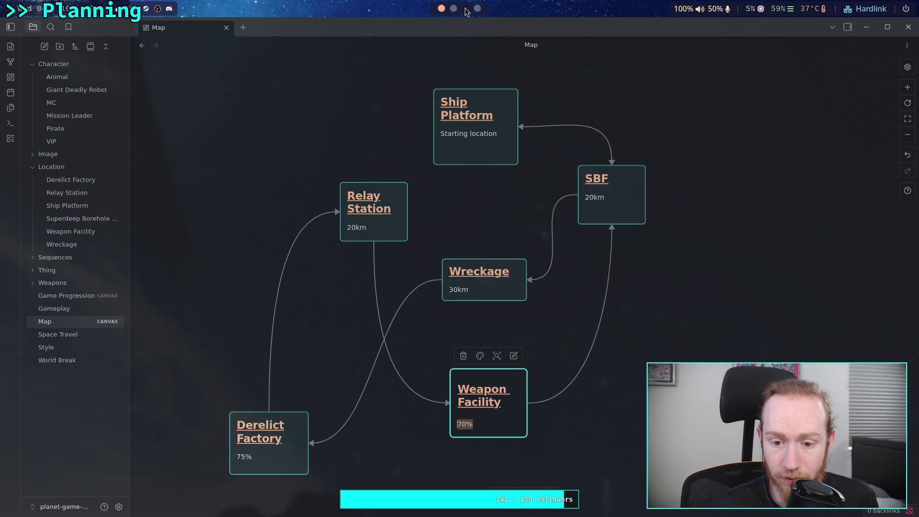
{"action": "left_click", "coordinate": [475, 423]}
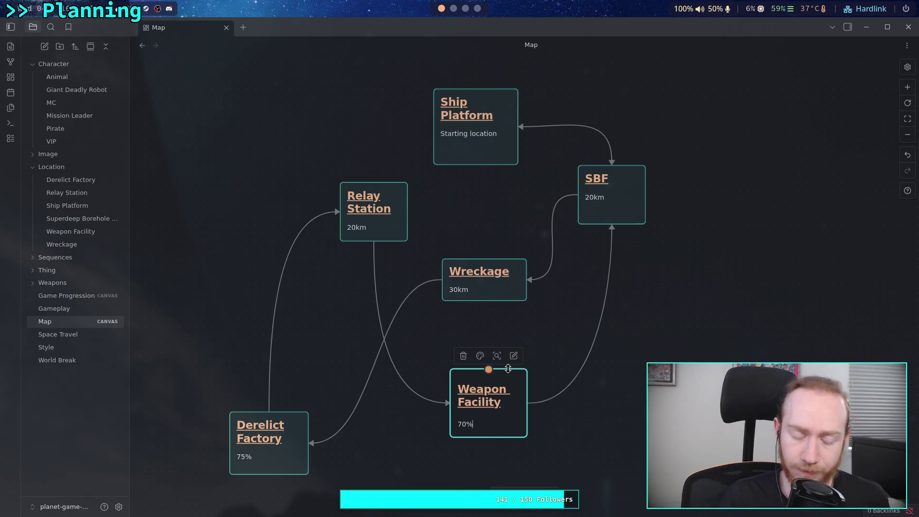
{"action": "key", "text": "BackSpace"}
{"action": "key", "text": "BackSpace"}
{"action": "type", "text": "46"}
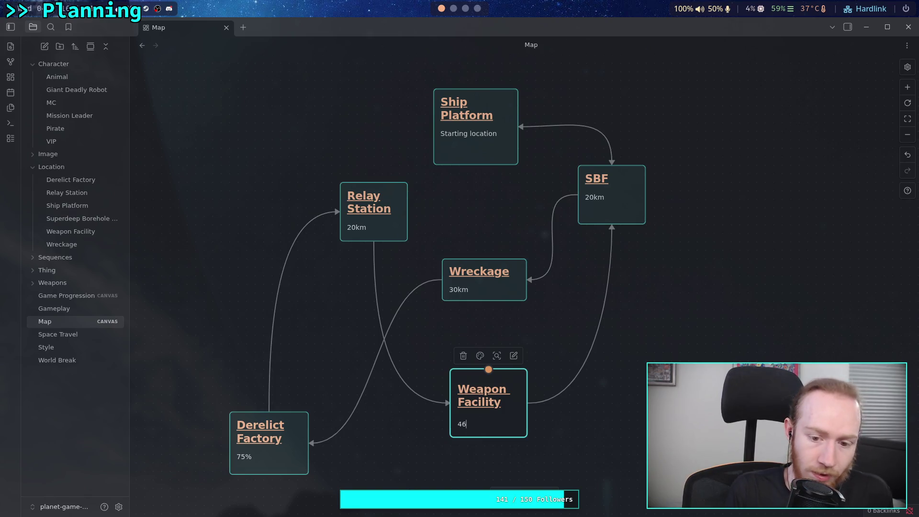
{"action": "key", "text": "BackSpace"}
{"action": "type", "text": "5"}
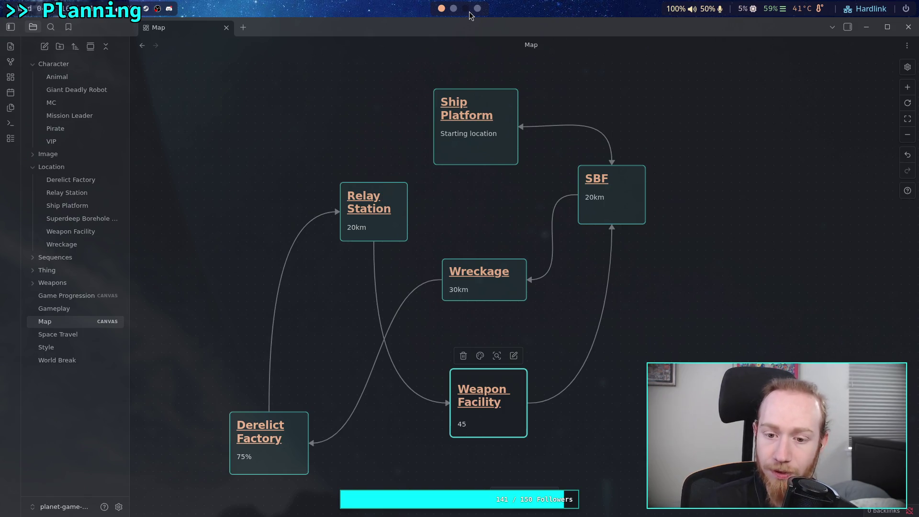
{"action": "left_click", "coordinate": [469, 12]}
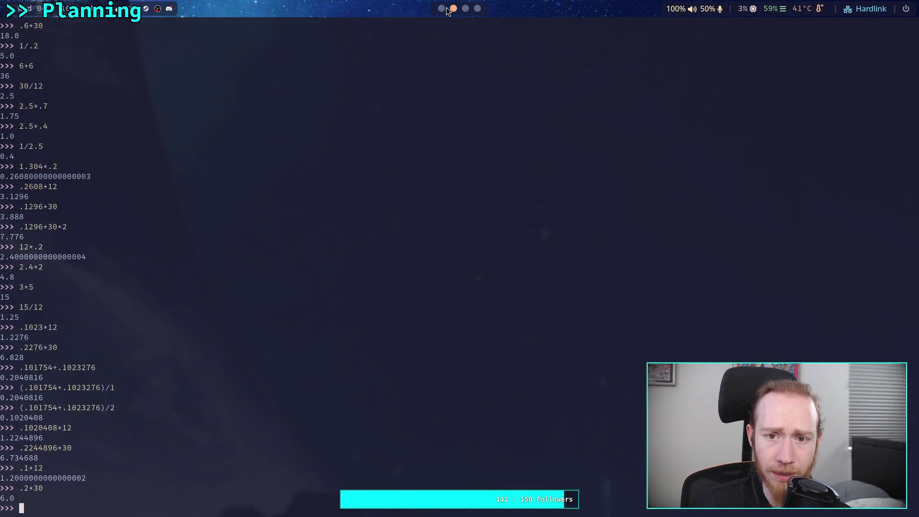
{"action": "left_click", "coordinate": [478, 9]}
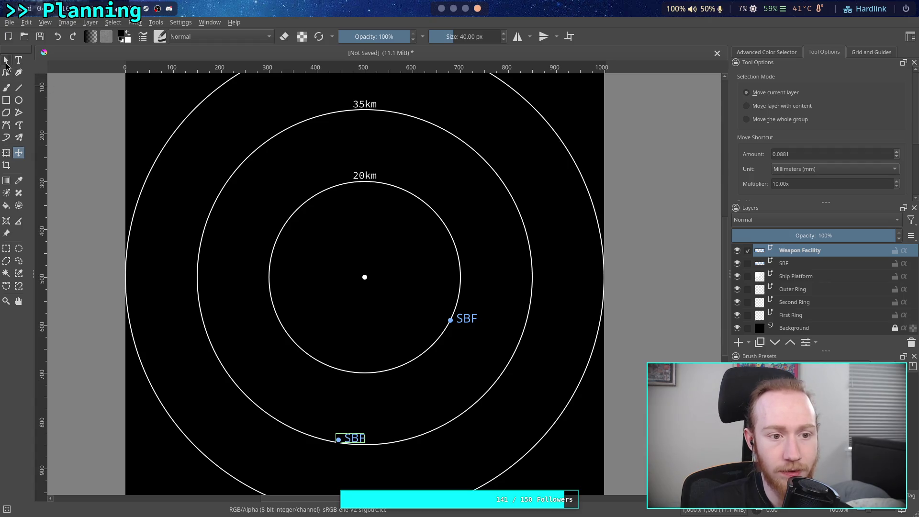
Rewrite the copied label as 'WF' and make its text red.
{"action": "left_click", "coordinate": [6, 61]}
{"action": "double_click", "coordinate": [359, 440]}
{"action": "left_click", "coordinate": [820, 128]}
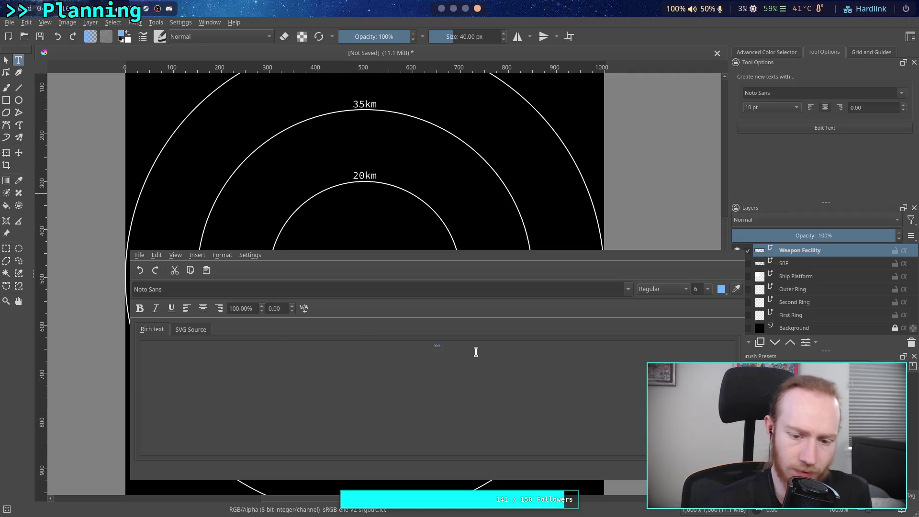
{"action": "type", "text": "WE"}
{"action": "key", "text": "BackSpace"}
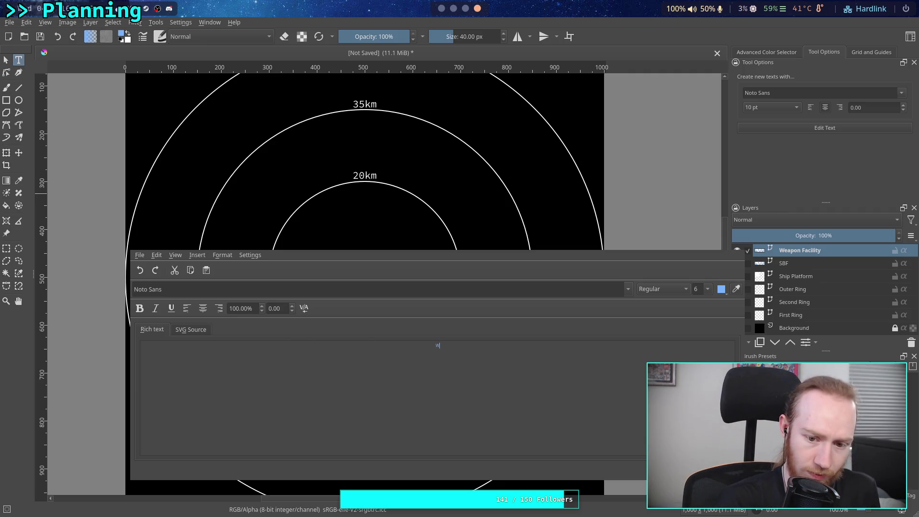
{"action": "type", "text": "e"}
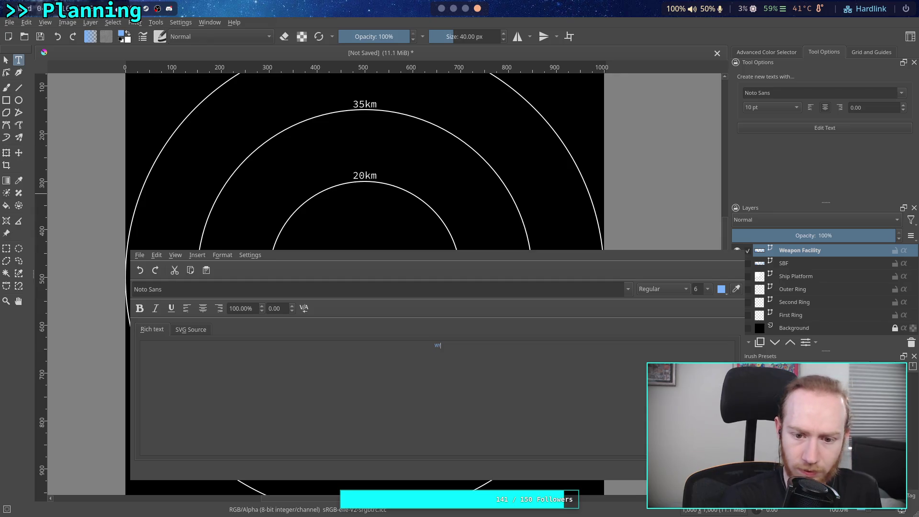
{"action": "key", "text": "ctrl+a"}
{"action": "left_click", "coordinate": [722, 289]}
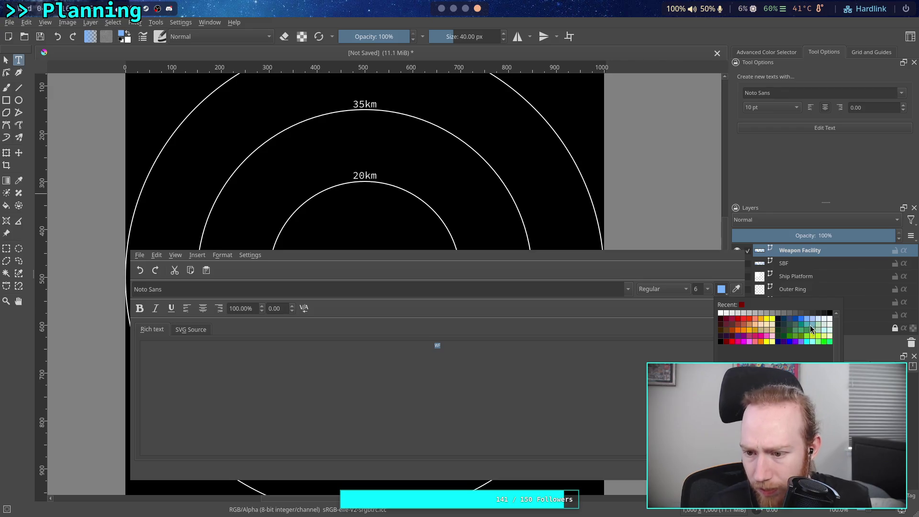
{"action": "left_click", "coordinate": [744, 319]}
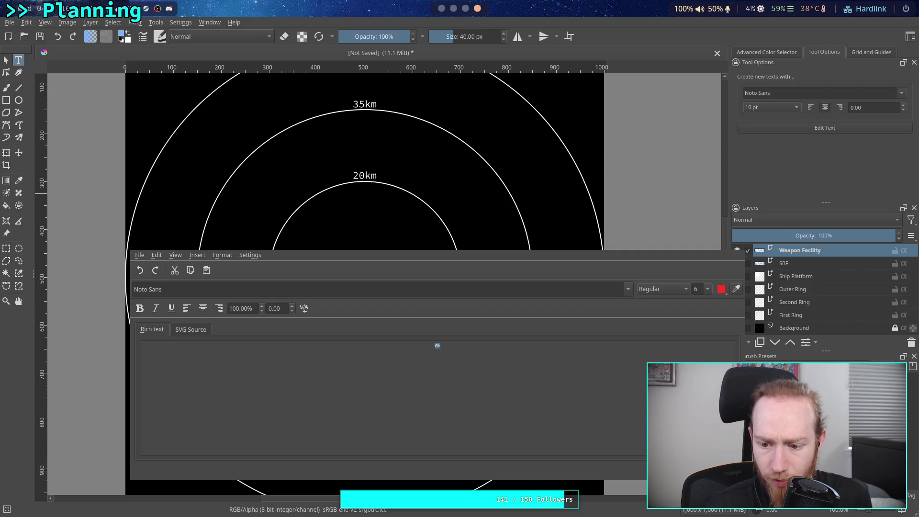
{"action": "left_click", "coordinate": [716, 469]}
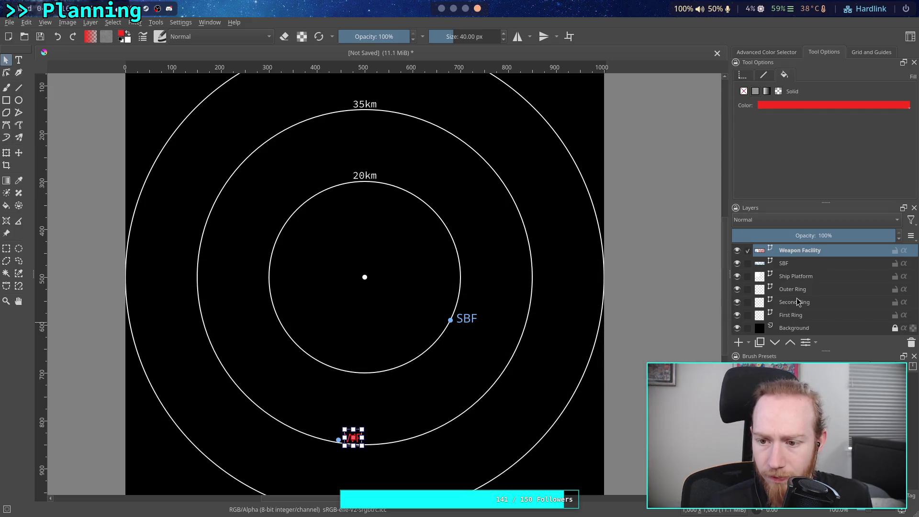
Fill the WF marker dot with Tomato red.
{"action": "left_click", "coordinate": [292, 435]}
{"action": "left_click", "coordinate": [338, 439]}
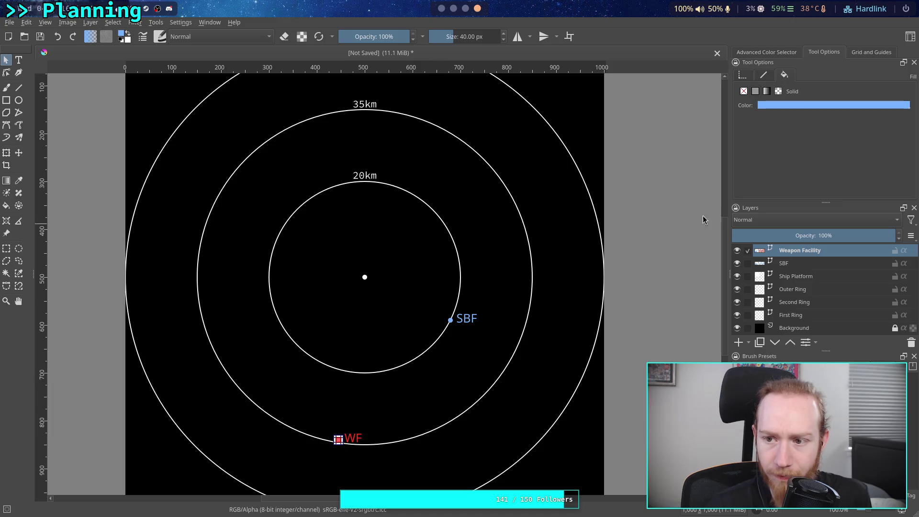
{"action": "left_click", "coordinate": [796, 105]}
{"action": "left_click", "coordinate": [791, 119]}
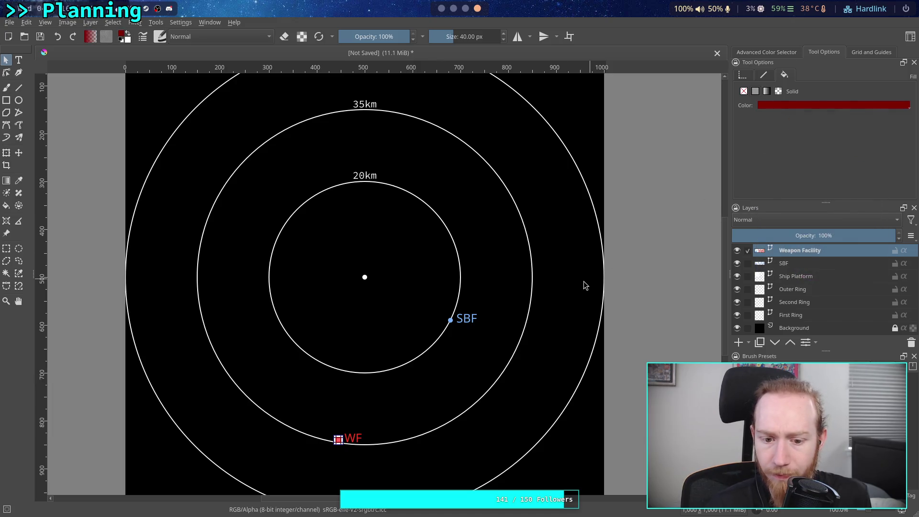
{"action": "left_click", "coordinate": [479, 298]}
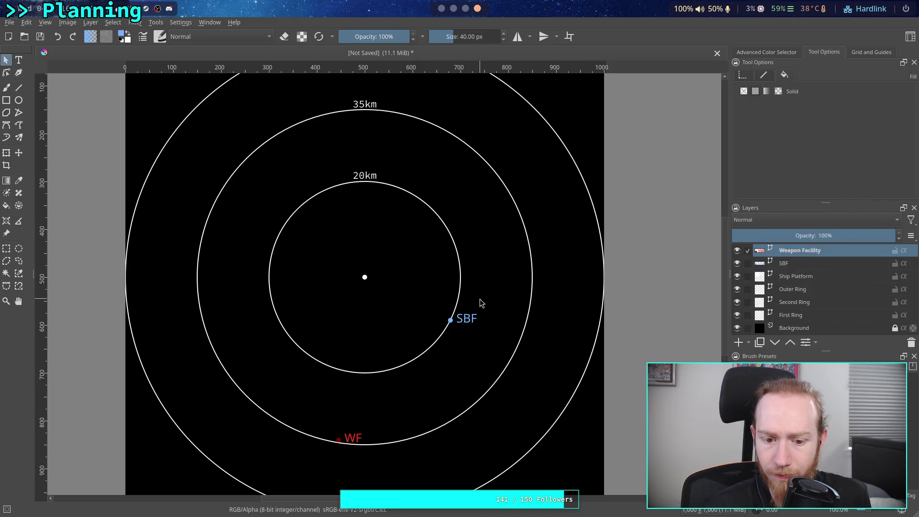
{"action": "left_click", "coordinate": [341, 440]}
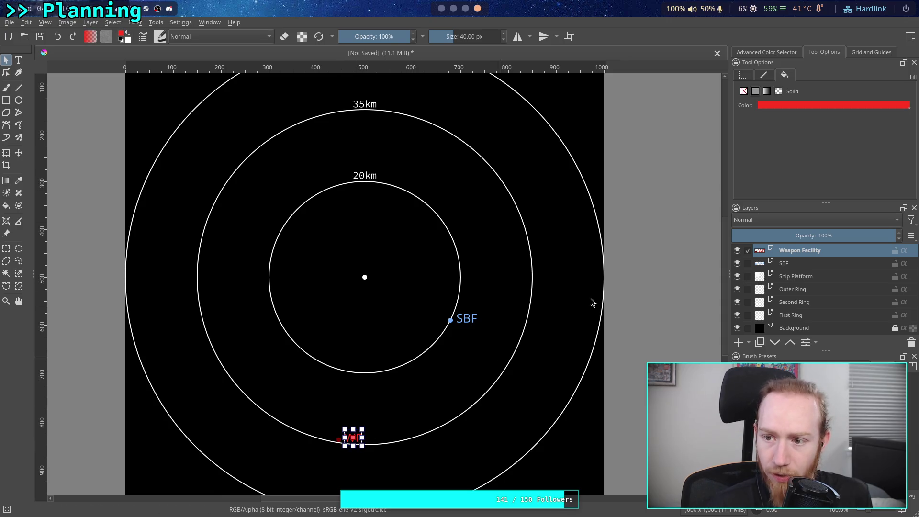
{"action": "left_click", "coordinate": [801, 105]}
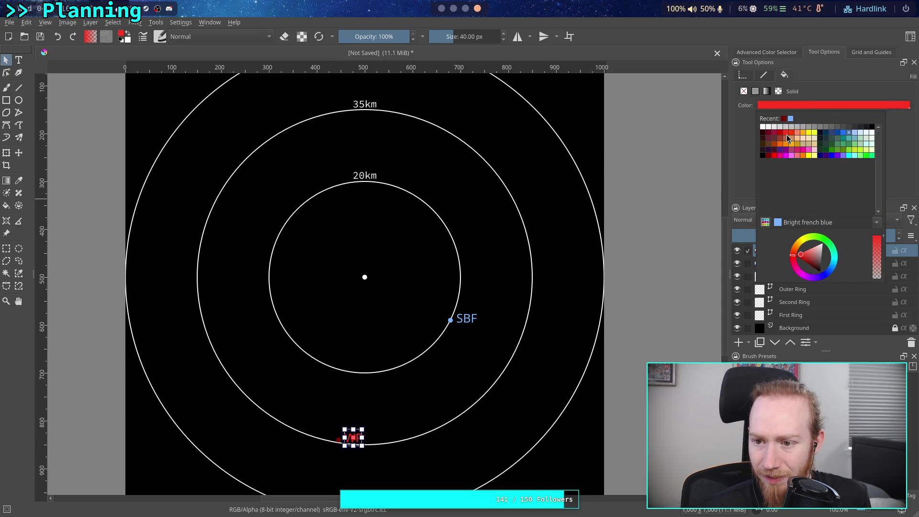
{"action": "left_click", "coordinate": [786, 134]}
{"action": "left_click", "coordinate": [798, 100]}
{"action": "left_click", "coordinate": [831, 93]}
{"action": "left_click", "coordinate": [298, 413]}
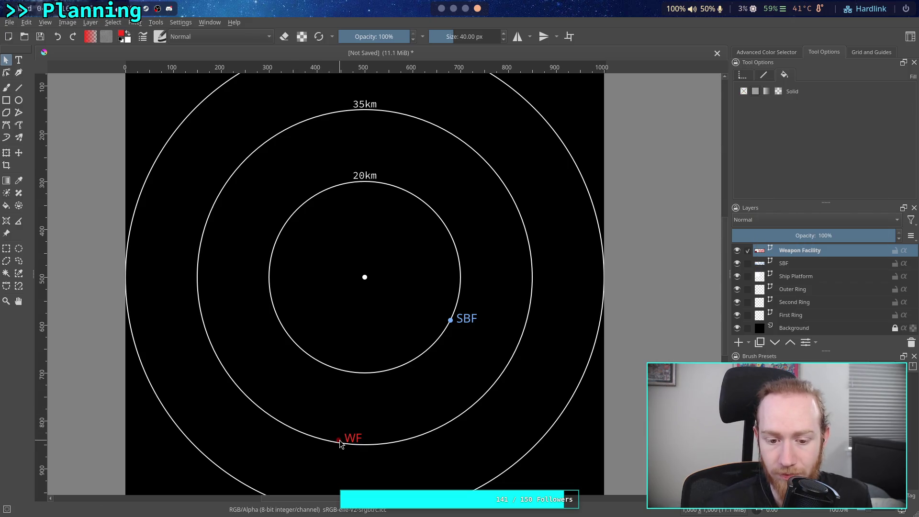
{"action": "left_click", "coordinate": [339, 441]}
{"action": "left_click", "coordinate": [787, 105]}
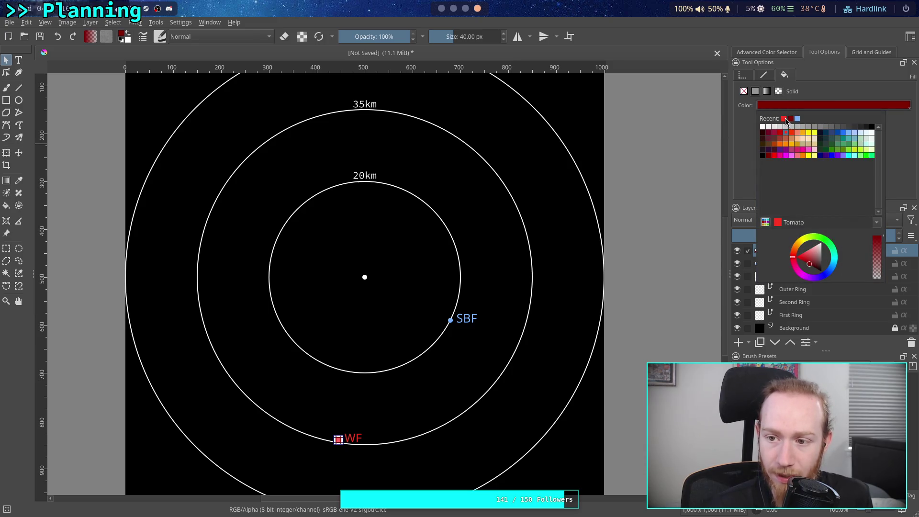
{"action": "left_click", "coordinate": [786, 119]}
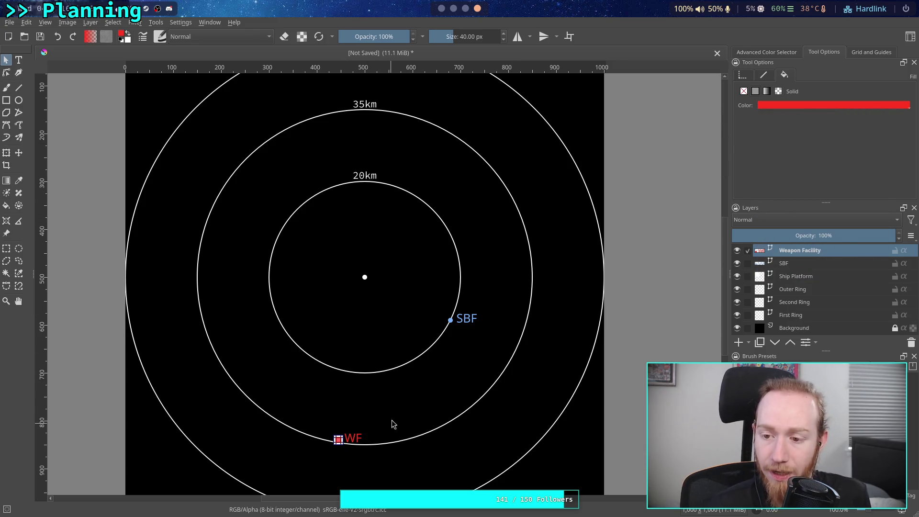
Shift the whole WF marker down to sit just below the 35km ring.
{"action": "scroll", "coordinate": [389, 423], "scroll_direction": "up", "scroll_amount": 4}
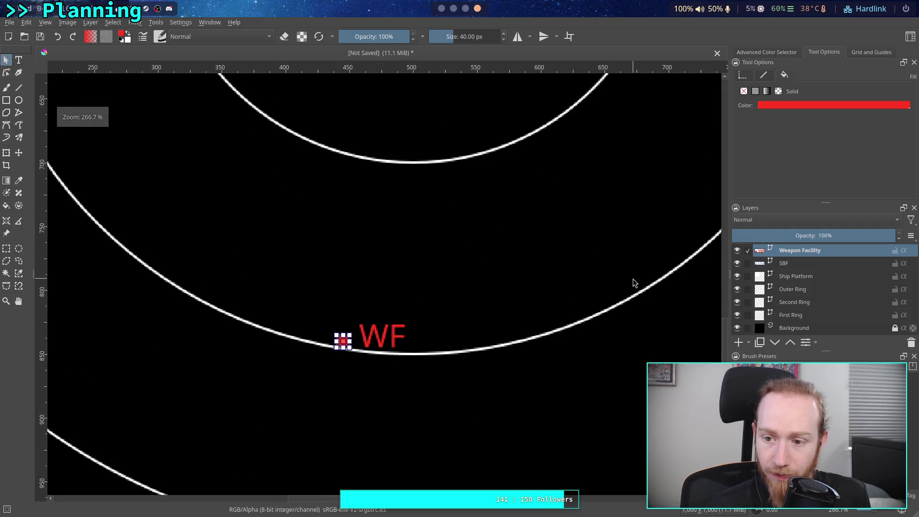
{"action": "left_click", "coordinate": [434, 284]}
{"action": "scroll", "coordinate": [433, 285], "scroll_direction": "down", "scroll_amount": 4}
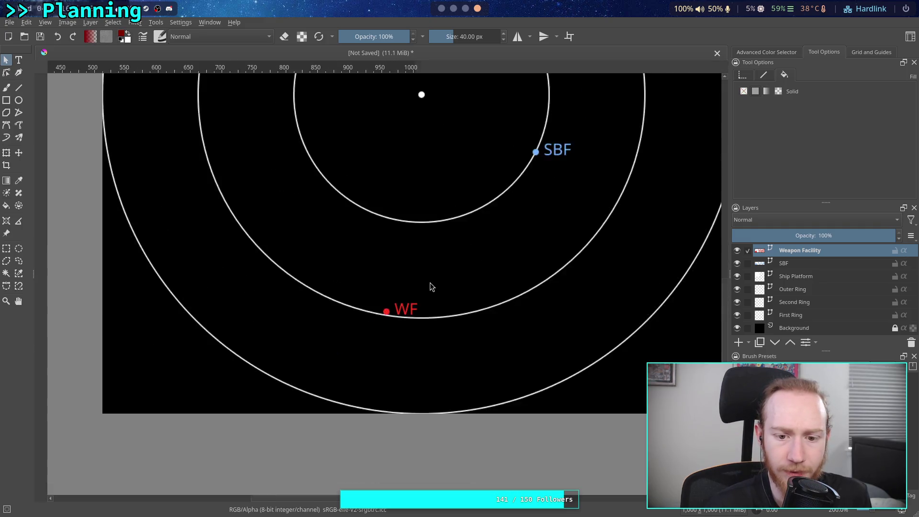
{"action": "mouse_move", "coordinate": [411, 325]}
{"action": "left_mouse_down"}
{"action": "mouse_move", "coordinate": [412, 382]}
{"action": "mouse_move", "coordinate": [409, 353]}
{"action": "left_mouse_up"}
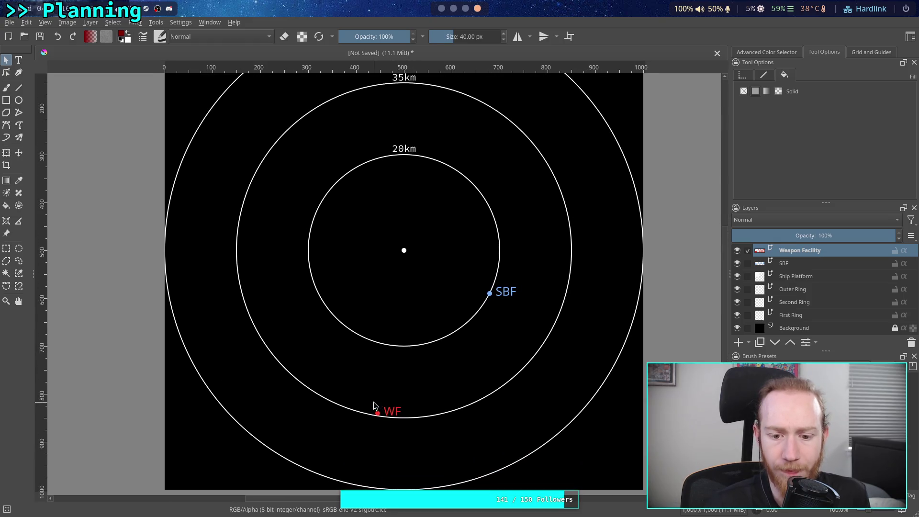
{"action": "left_click", "coordinate": [389, 414]}
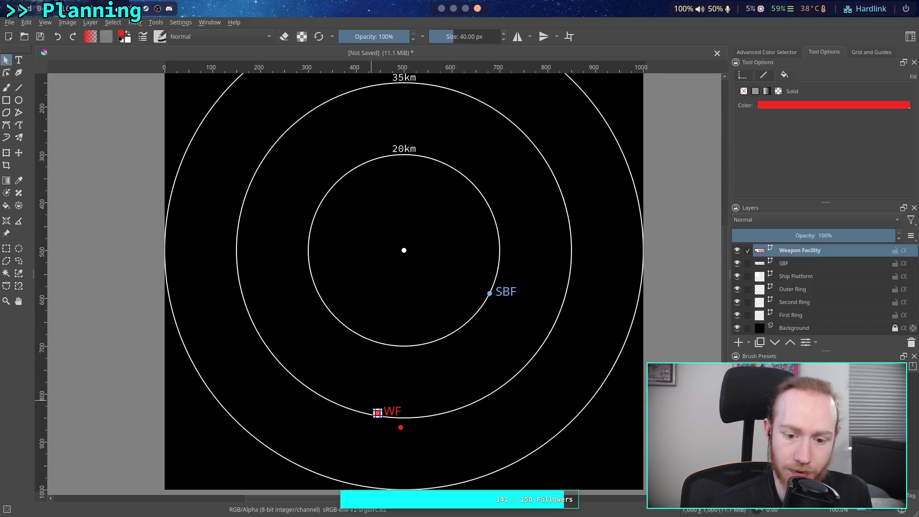
{"action": "left_click", "coordinate": [21, 152]}
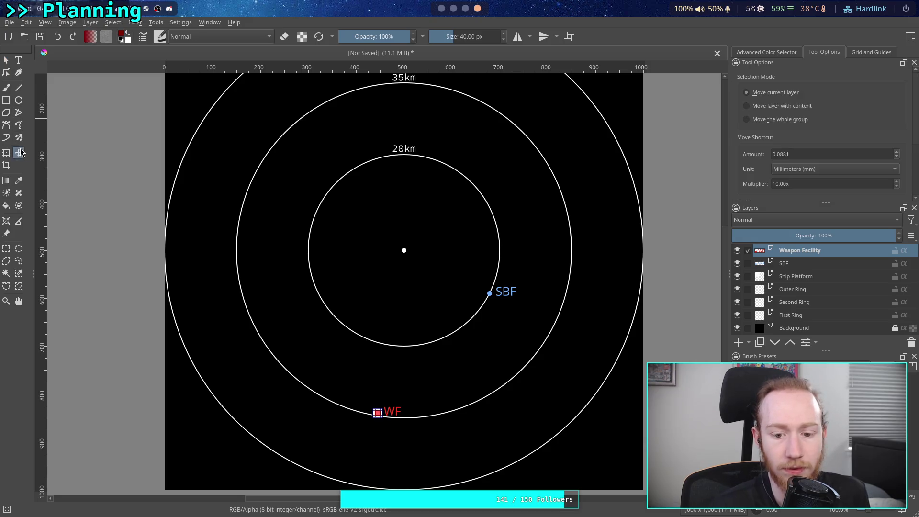
{"action": "mouse_move", "coordinate": [425, 377]}
{"action": "left_mouse_down"}
{"action": "mouse_move", "coordinate": [425, 401]}
{"action": "mouse_move", "coordinate": [432, 393]}
{"action": "left_mouse_up"}
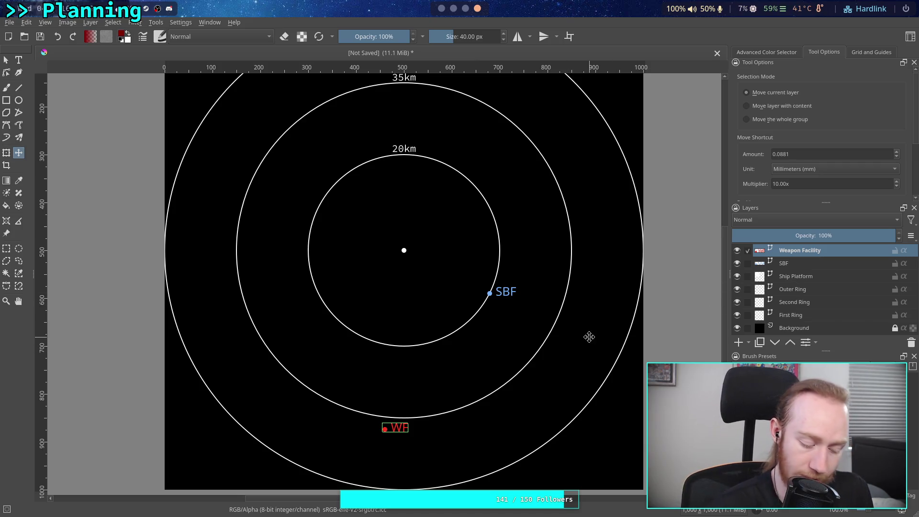
Duplicate the Weapon Facility layer and move the copy up toward the 20km ring.
{"action": "right_click", "coordinate": [814, 250]}
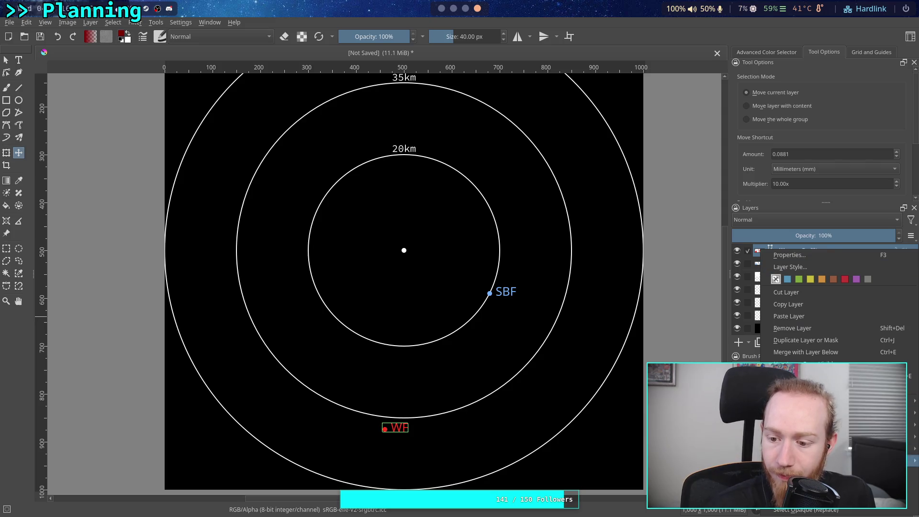
{"action": "left_click", "coordinate": [806, 340]}
{"action": "mouse_move", "coordinate": [472, 431]}
{"action": "left_mouse_down"}
{"action": "mouse_move", "coordinate": [461, 387]}
{"action": "mouse_move", "coordinate": [468, 372]}
{"action": "left_mouse_up"}
Set both the copied WF label and its dot to RGB Magenta.
{"action": "left_click", "coordinate": [6, 60]}
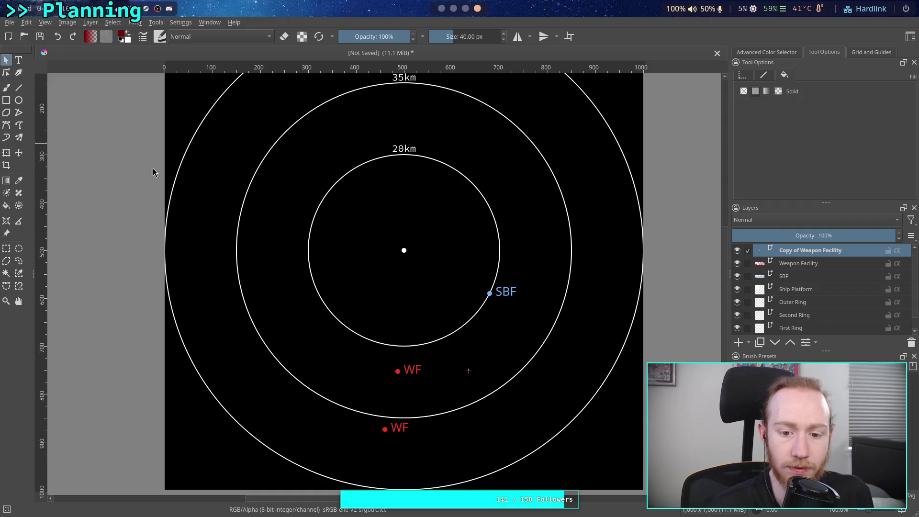
{"action": "left_click", "coordinate": [424, 374]}
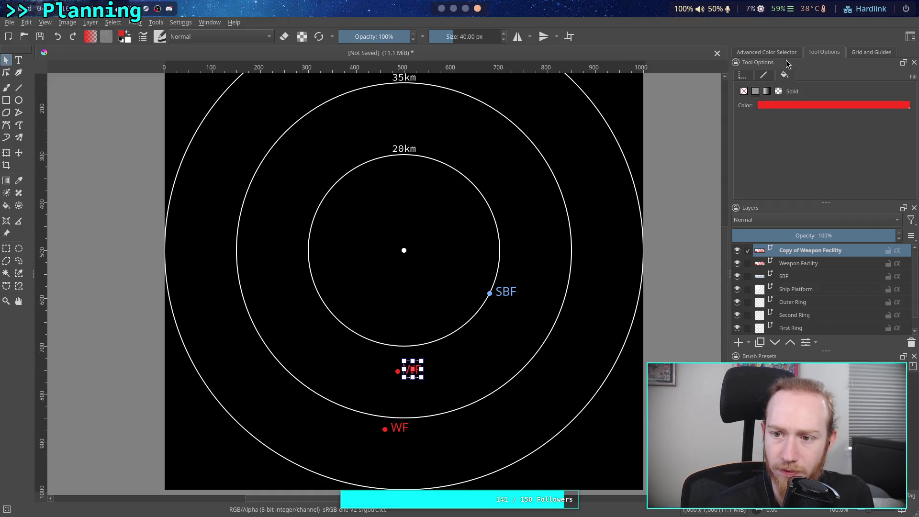
{"action": "left_click", "coordinate": [789, 106]}
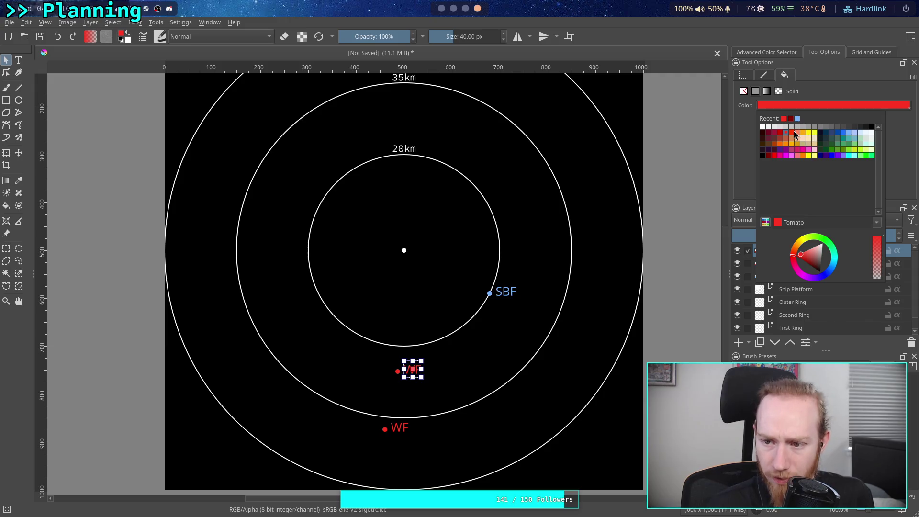
{"action": "left_click", "coordinate": [792, 156]}
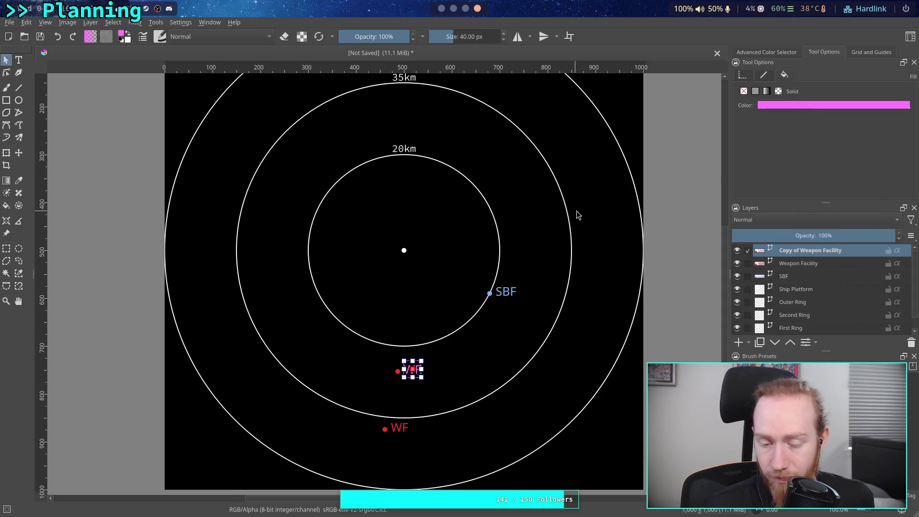
{"action": "left_click", "coordinate": [448, 259]}
{"action": "left_click", "coordinate": [398, 371]}
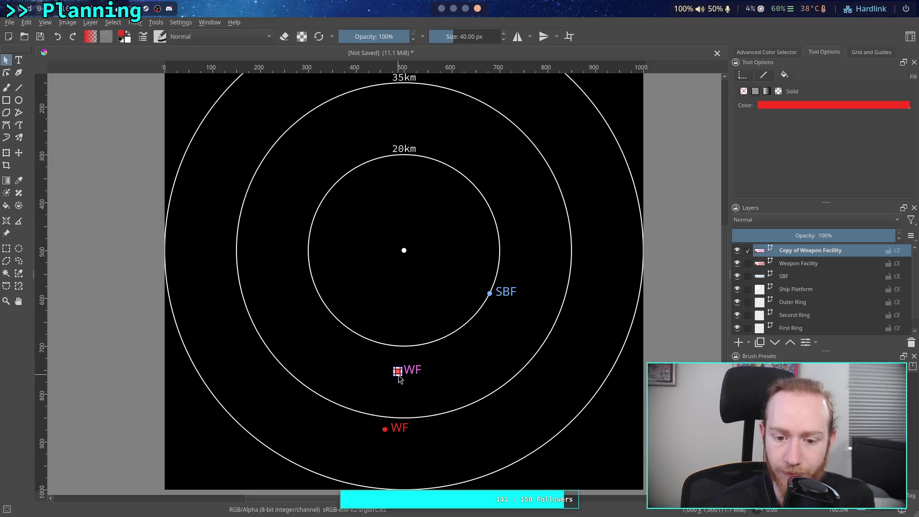
{"action": "left_click", "coordinate": [785, 105]}
{"action": "left_click", "coordinate": [786, 155]}
{"action": "left_click", "coordinate": [540, 317]}
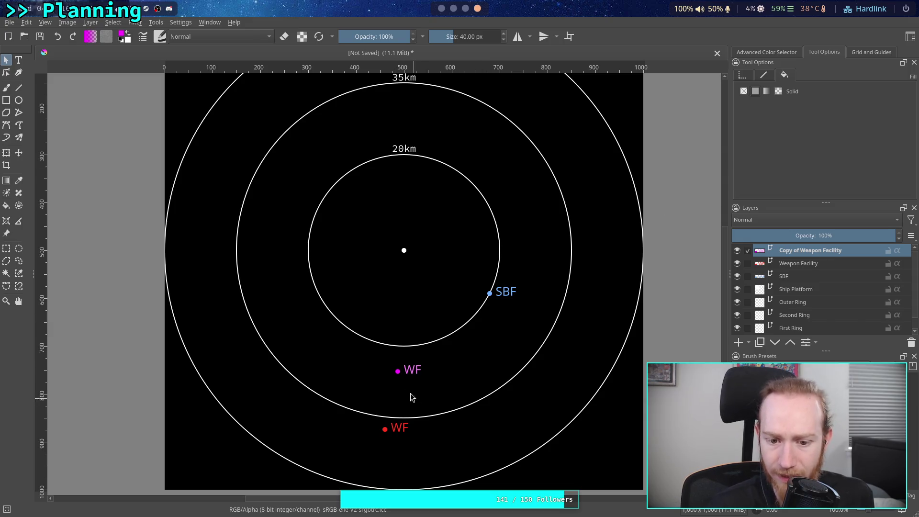
{"action": "left_click", "coordinate": [399, 373]}
{"action": "left_click", "coordinate": [776, 106]}
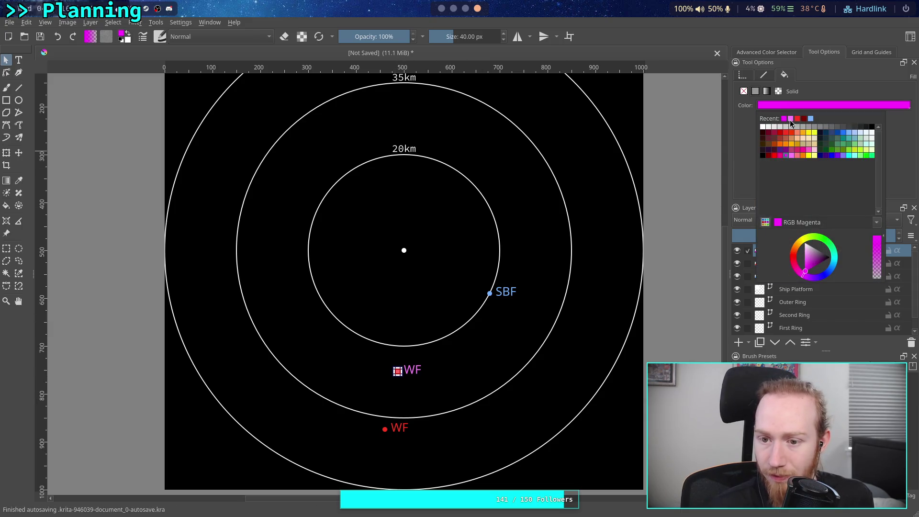
{"action": "left_click", "coordinate": [504, 358]}
{"action": "left_click", "coordinate": [494, 362]}
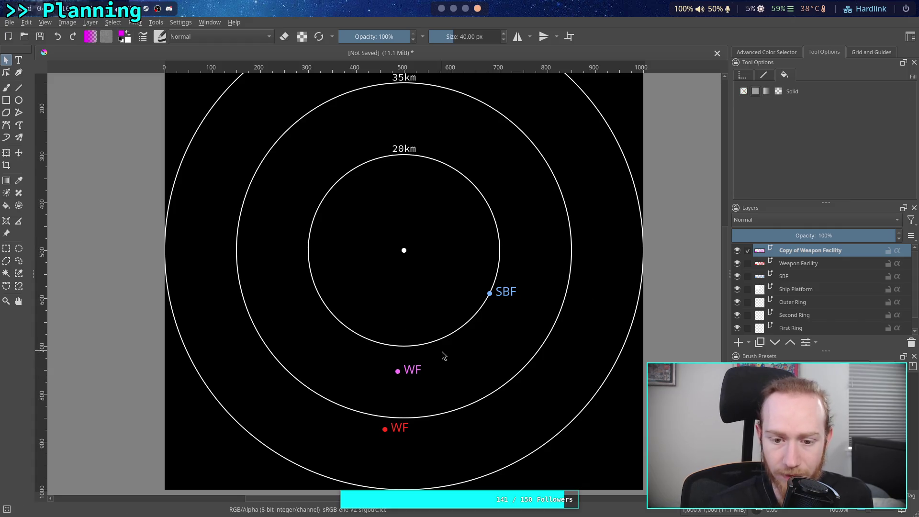
Drag the magenta WF marker inside the 20km ring, just left of the blue SBF marker.
{"action": "key", "text": "t"}
{"action": "left_click_drag", "start_coordinate": [458, 372], "coordinate": [454, 355]}
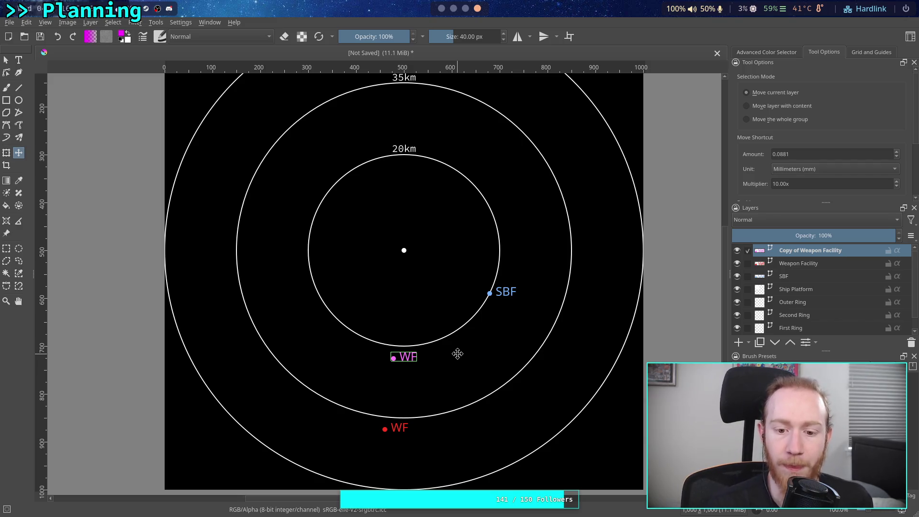
{"action": "mouse_move", "coordinate": [412, 357]}
{"action": "left_mouse_down"}
{"action": "mouse_move", "coordinate": [479, 344]}
{"action": "mouse_move", "coordinate": [481, 334]}
{"action": "left_mouse_up"}
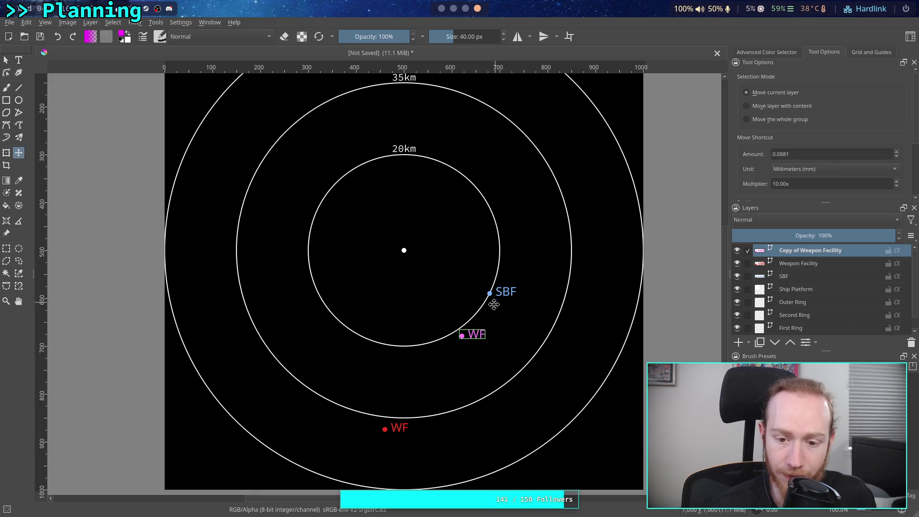
{"action": "mouse_move", "coordinate": [473, 333]}
{"action": "left_mouse_down"}
{"action": "mouse_move", "coordinate": [406, 350]}
{"action": "mouse_move", "coordinate": [507, 304]}
{"action": "mouse_move", "coordinate": [463, 331]}
{"action": "mouse_move", "coordinate": [488, 323]}
{"action": "left_mouse_up"}
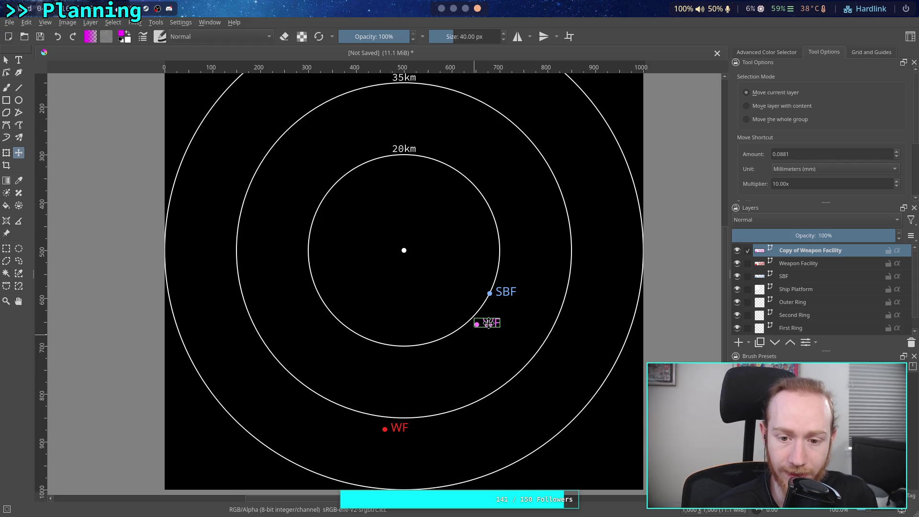
{"action": "mouse_move", "coordinate": [488, 323]}
{"action": "left_mouse_down"}
{"action": "mouse_move", "coordinate": [456, 300]}
{"action": "mouse_move", "coordinate": [463, 307]}
{"action": "left_mouse_up"}
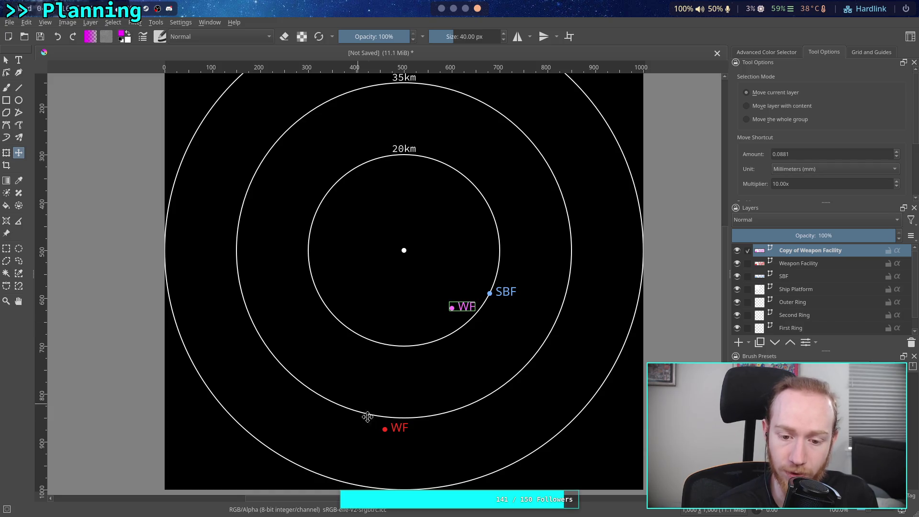
{"action": "left_click", "coordinate": [827, 267]}
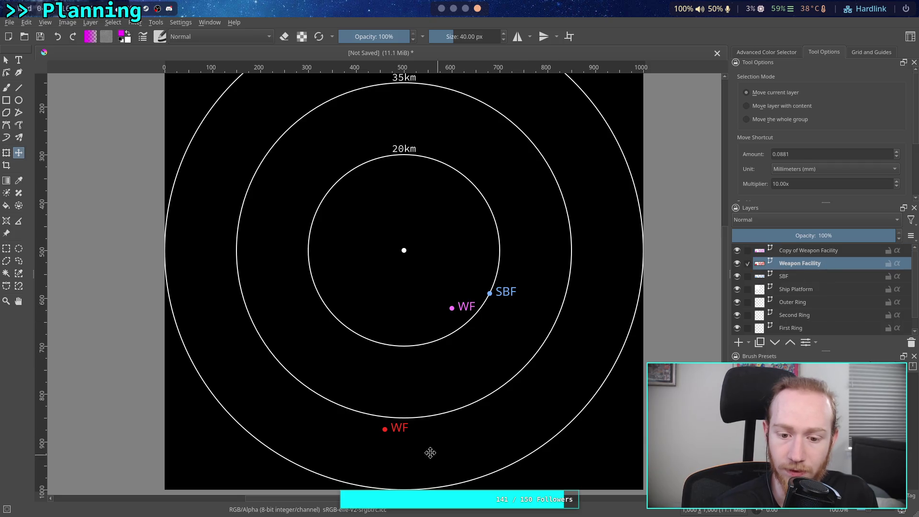
Rename the copied layer to 'Wreckage'.
{"action": "double_click", "coordinate": [820, 250]}
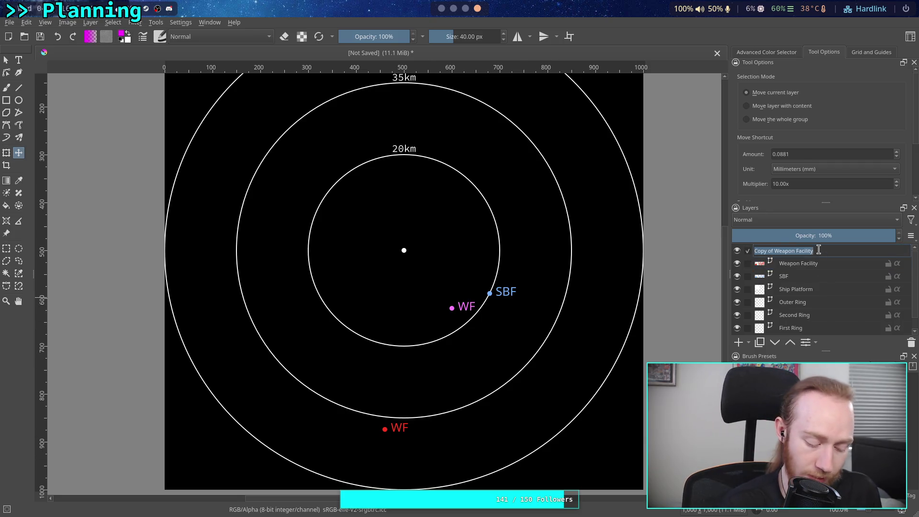
{"action": "type", "text": "Wr"}
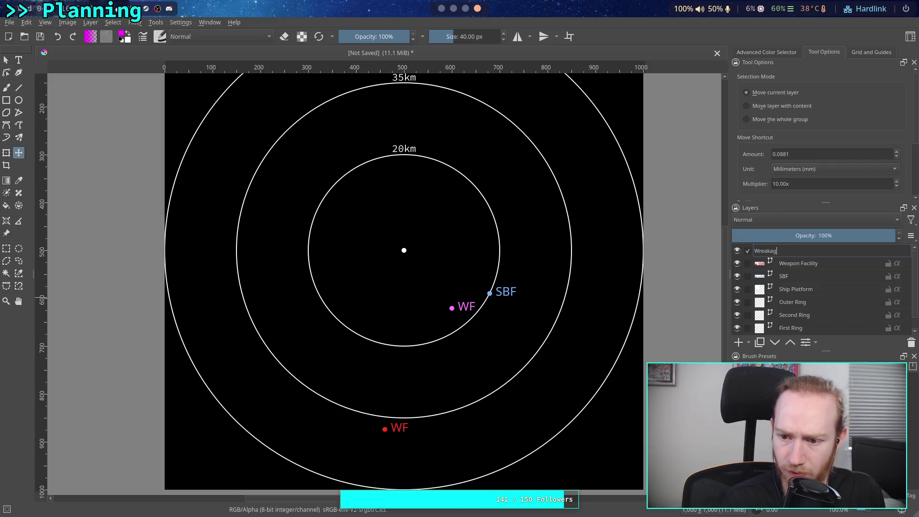
{"action": "type", "text": "e"}
{"action": "key", "text": "Return"}
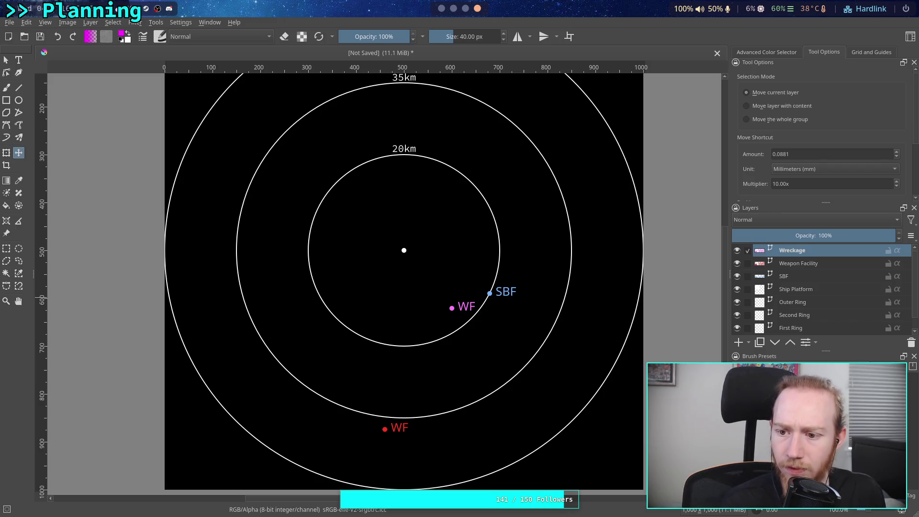
Change the magenta marker's label text from 'WF' to 'V'.
{"action": "left_click", "coordinate": [5, 60]}
{"action": "double_click", "coordinate": [467, 308]}
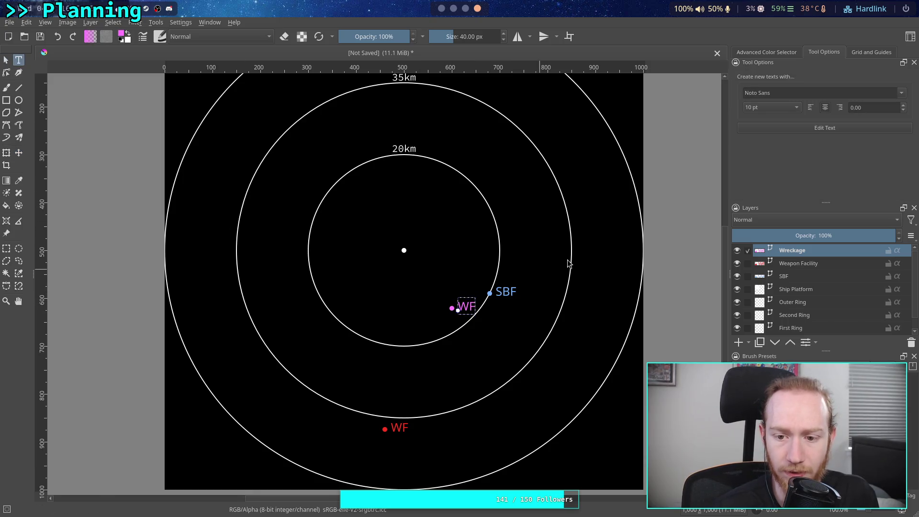
{"action": "left_click", "coordinate": [825, 128]}
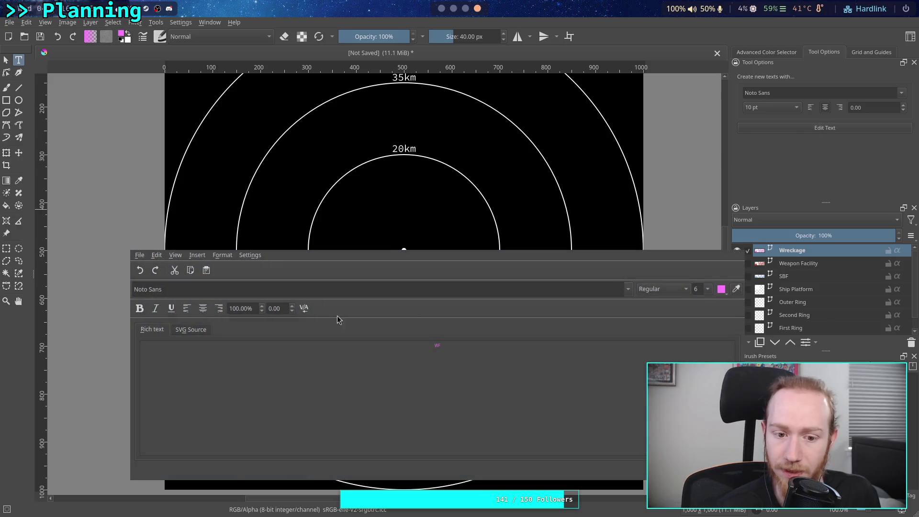
{"action": "key", "text": "BackSpace"}
{"action": "key", "text": "BackSpace"}
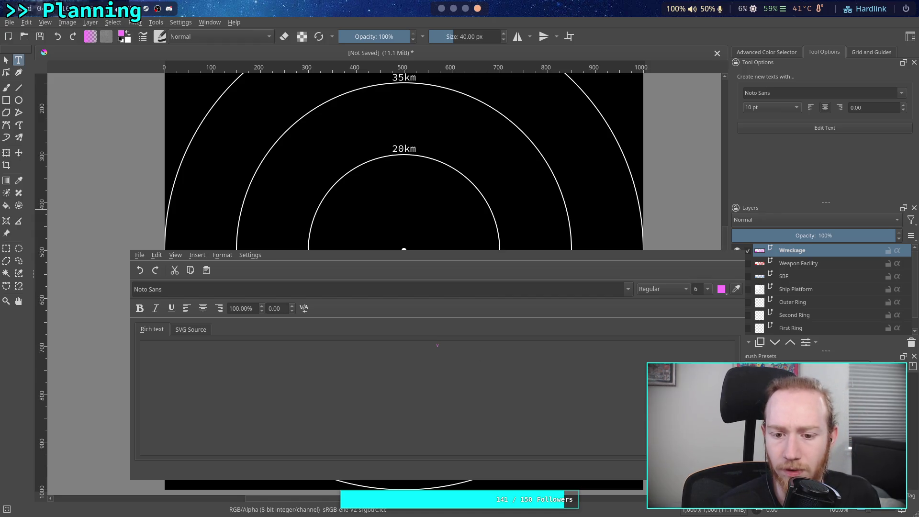
{"action": "key", "text": "Escape"}
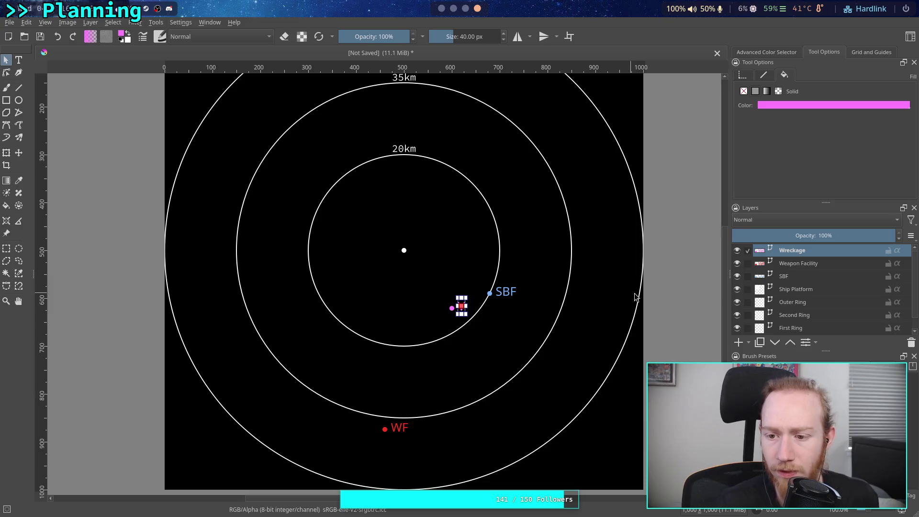
{"action": "left_click", "coordinate": [613, 287]}
{"action": "left_click", "coordinate": [797, 263]}
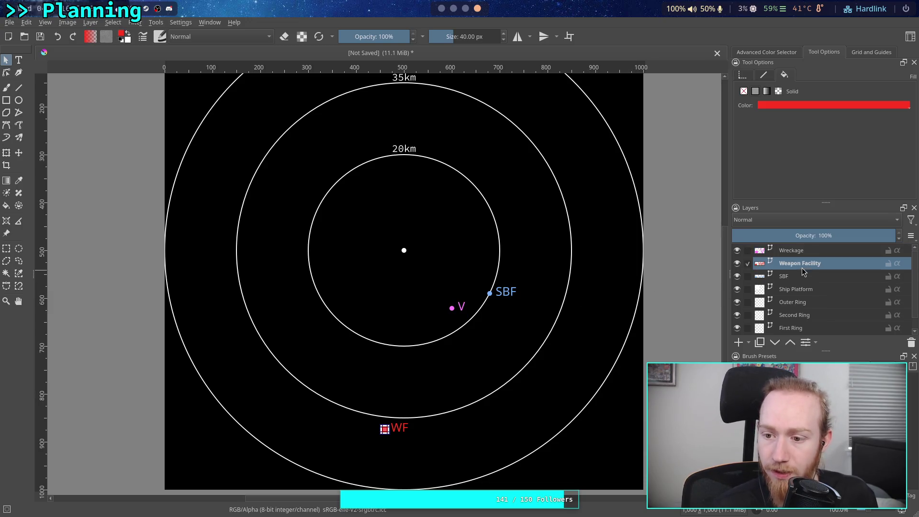
Move the red WF marker lower-right, just outside the 35km ring.
{"action": "left_click", "coordinate": [19, 152]}
{"action": "mouse_move", "coordinate": [438, 381]}
{"action": "left_mouse_down"}
{"action": "mouse_move", "coordinate": [484, 373]}
{"action": "mouse_move", "coordinate": [529, 320]}
{"action": "mouse_move", "coordinate": [560, 321]}
{"action": "mouse_move", "coordinate": [550, 330]}
{"action": "left_mouse_up"}
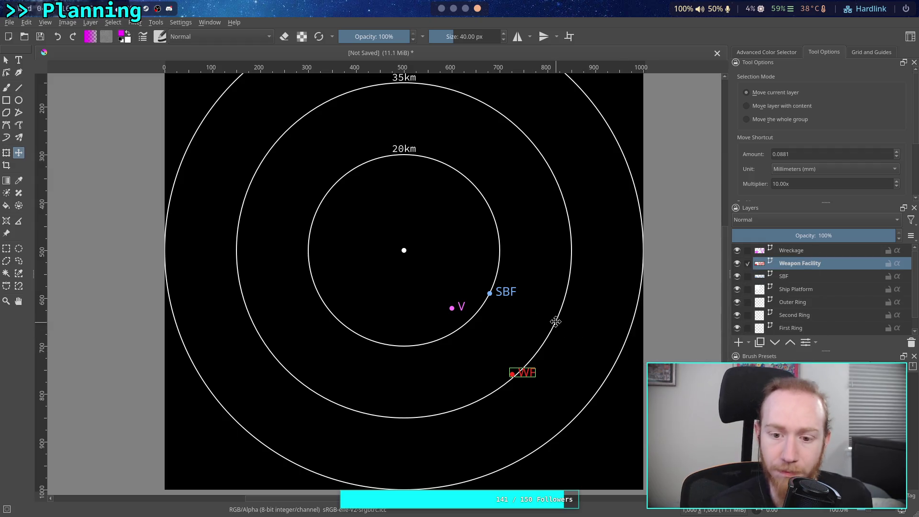
{"action": "left_click_drag", "start_coordinate": [529, 373], "coordinate": [541, 386]}
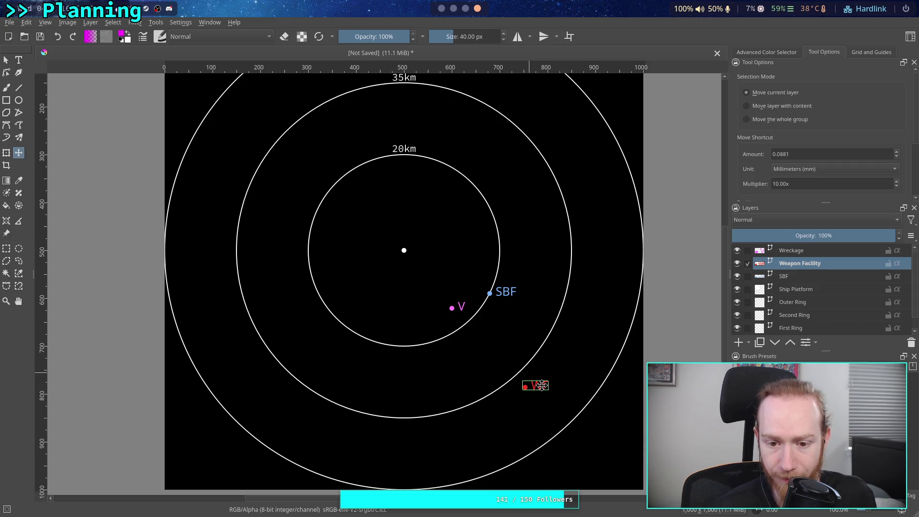
{"action": "left_click_drag", "start_coordinate": [542, 386], "coordinate": [538, 383]}
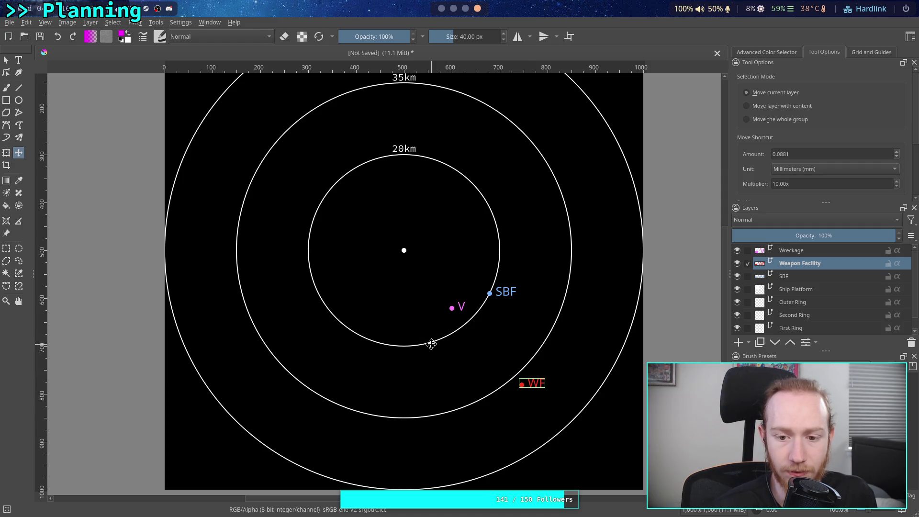
{"action": "key", "text": "super+1"}
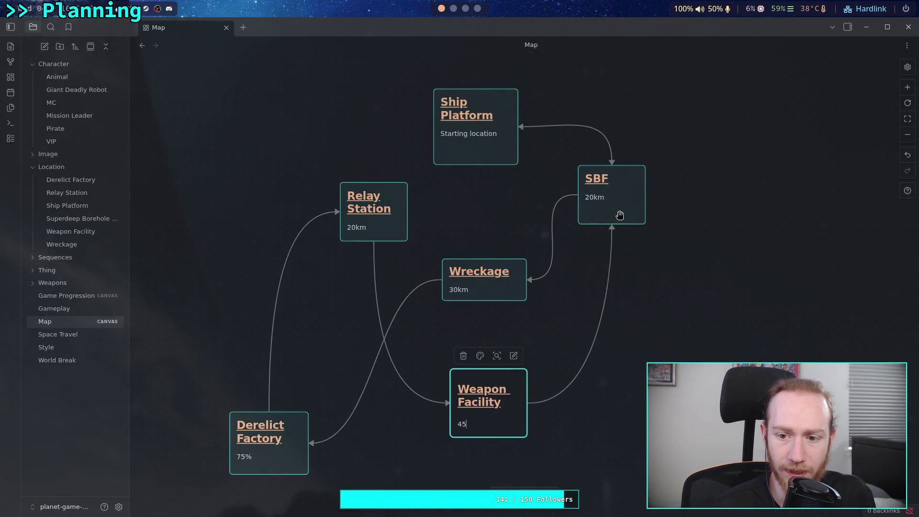
In the Obsidian map, change the Relay Station card's distance from 20km to 25km.
{"action": "left_click", "coordinate": [463, 8]}
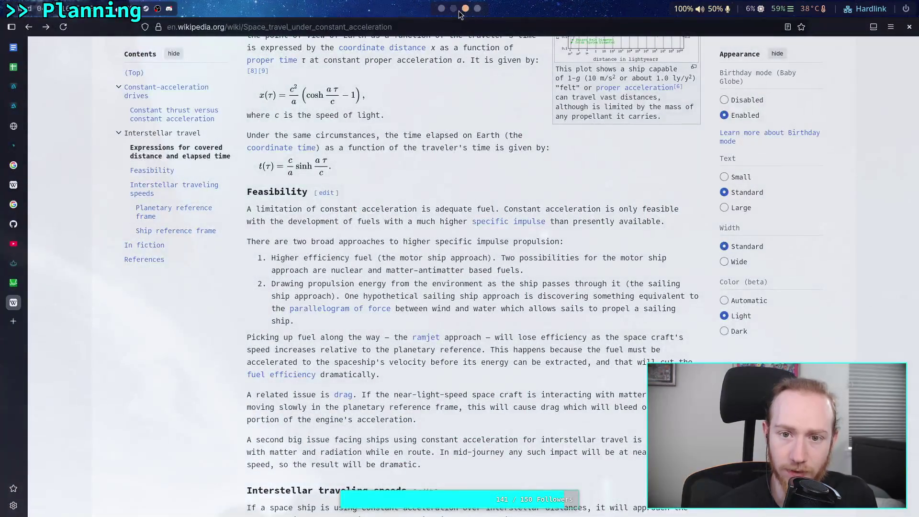
{"action": "left_click", "coordinate": [452, 12]}
{"action": "left_click", "coordinate": [442, 9]}
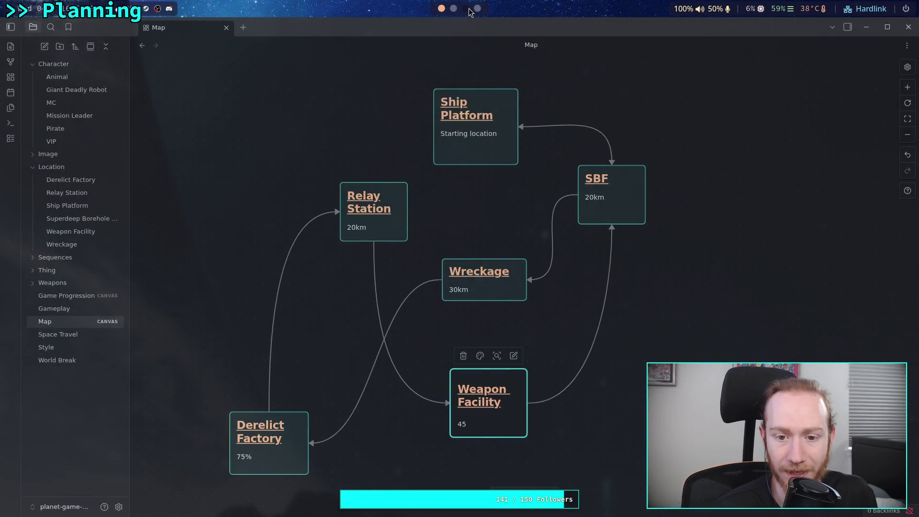
{"action": "double_click", "coordinate": [357, 222]}
{"action": "left_click", "coordinate": [356, 234]}
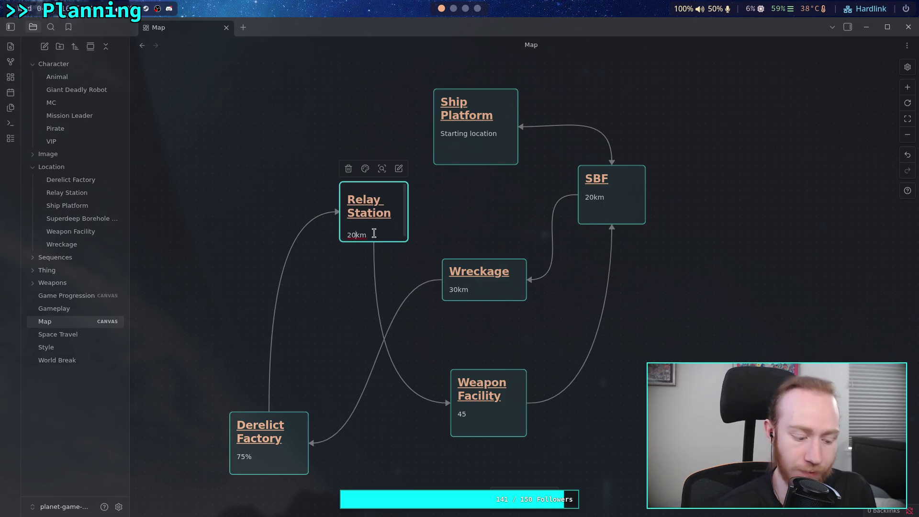
{"action": "left_click", "coordinate": [364, 281]}
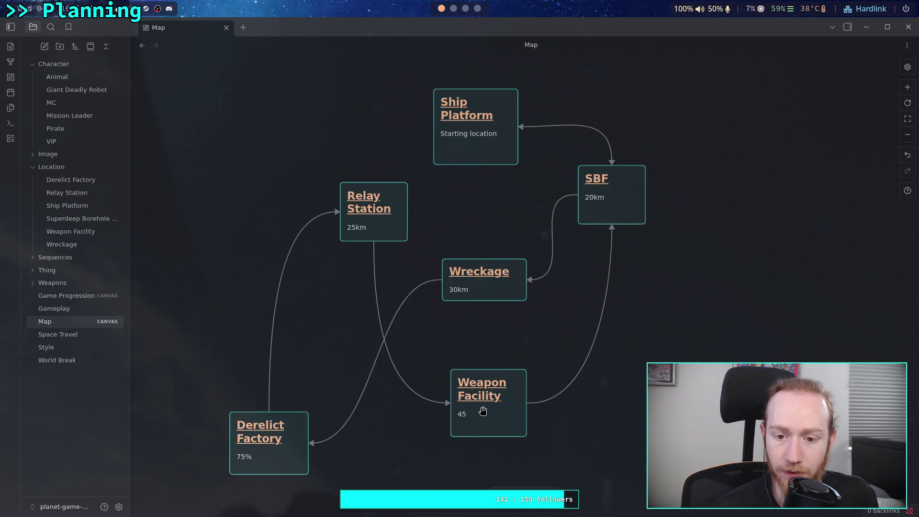
Change the Wreckage card's distance from 30km to 18km.
{"action": "left_click", "coordinate": [468, 294]}
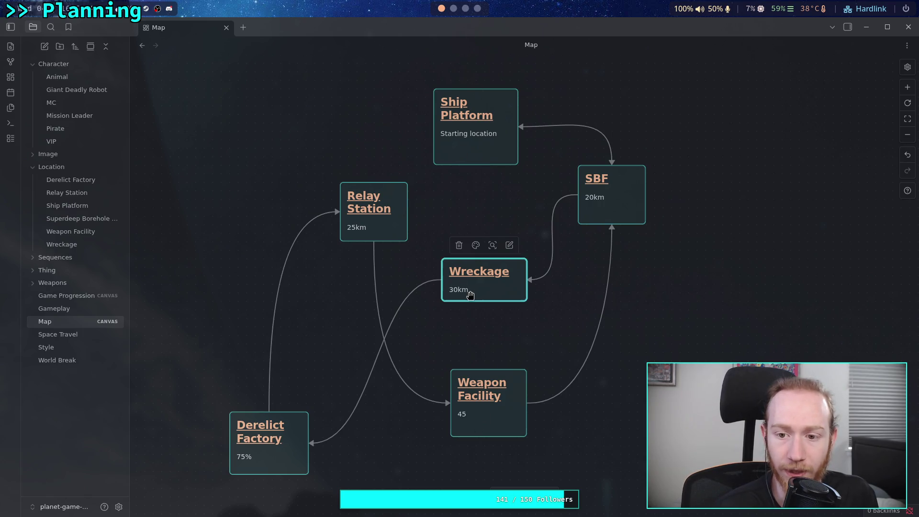
{"action": "left_click", "coordinate": [457, 291]}
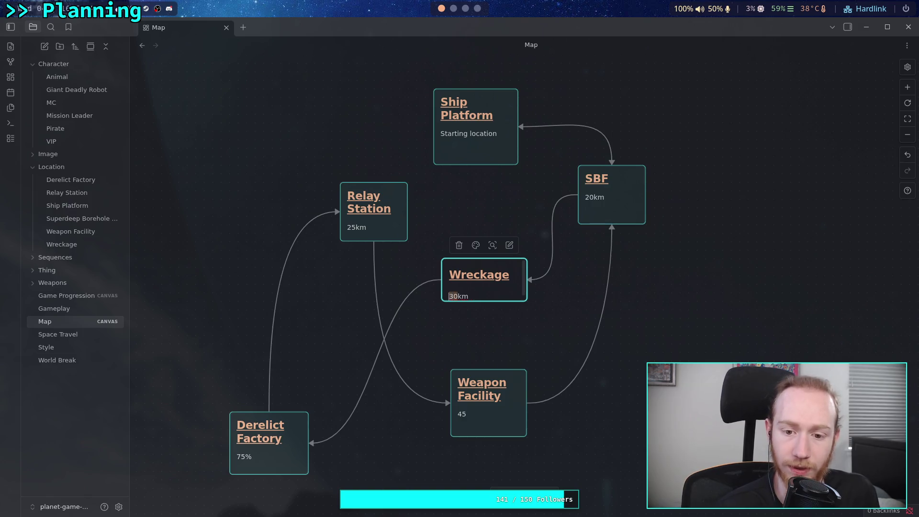
{"action": "type", "text": "18"}
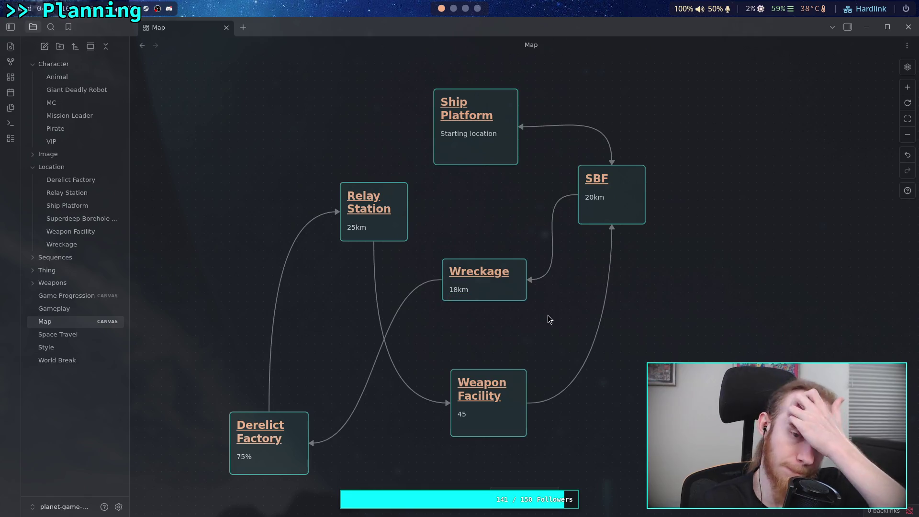
Label the SBF–Wreckage link '2km'.
{"action": "left_click", "coordinate": [556, 262]}
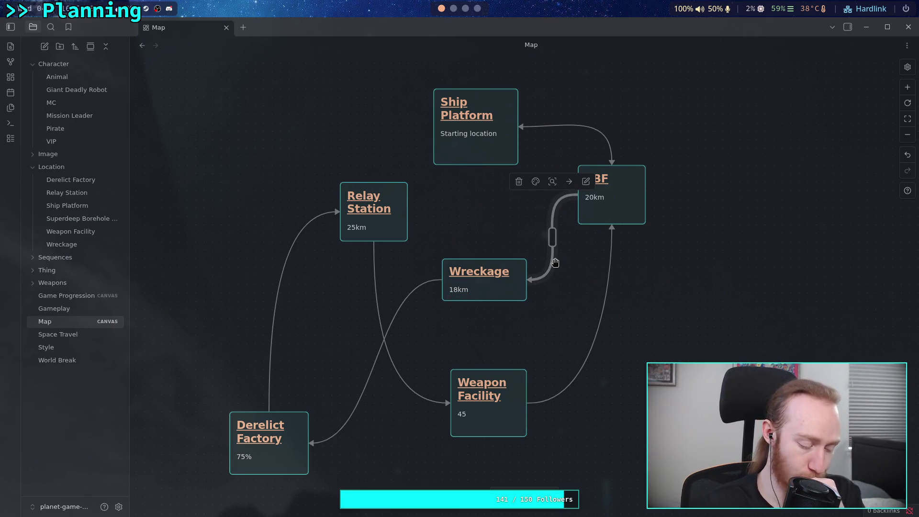
{"action": "type", "text": "2xk"}
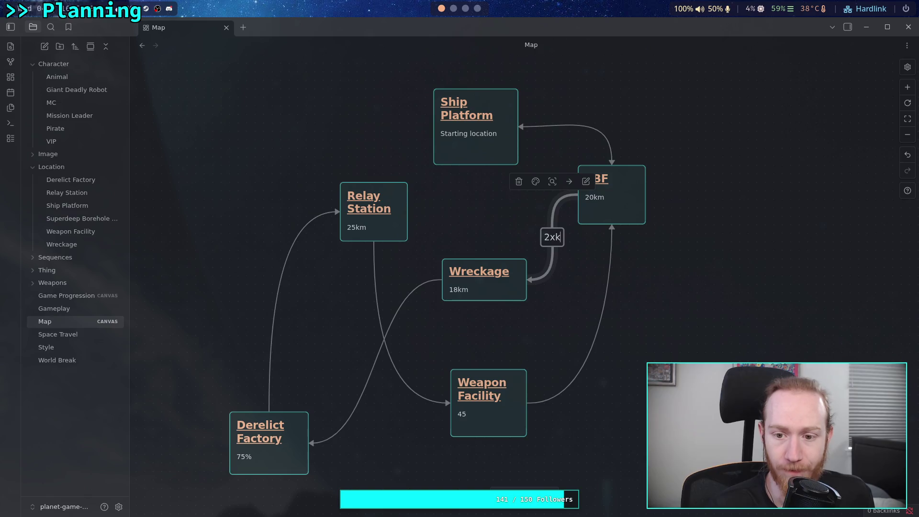
{"action": "key", "text": "BackSpace"}
{"action": "key", "text": "BackSpace"}
{"action": "type", "text": "km"}
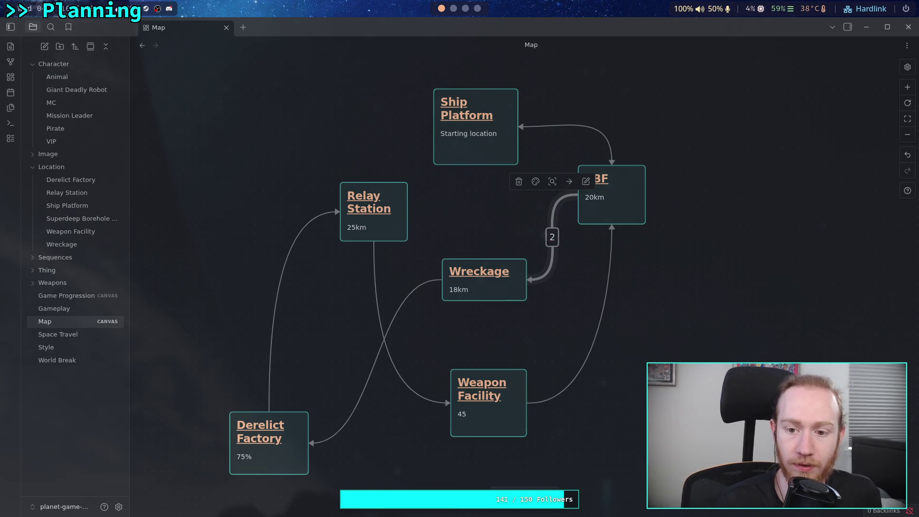
{"action": "left_click", "coordinate": [577, 338]}
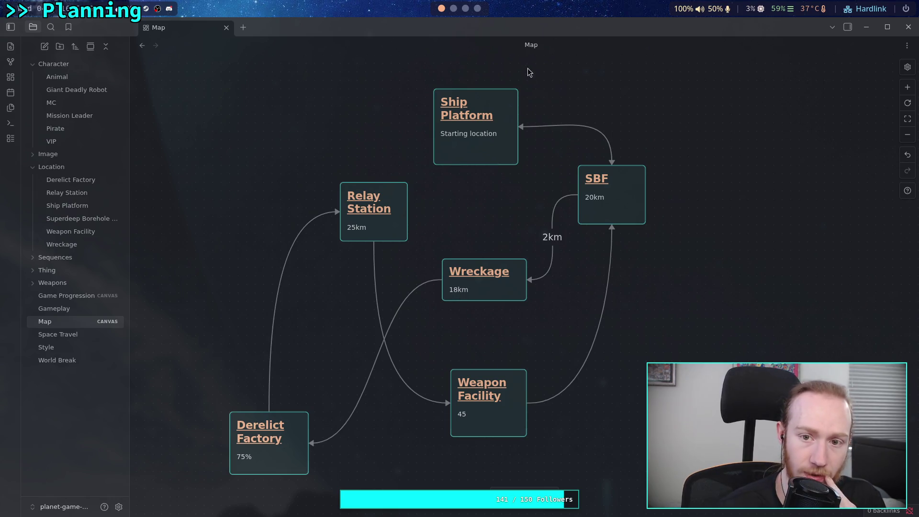
Back in Krita, select the SBF layer in the layers list.
{"action": "left_click", "coordinate": [455, 9]}
{"action": "scroll", "coordinate": [456, 12], "scroll_direction": "down", "scroll_amount": 1}
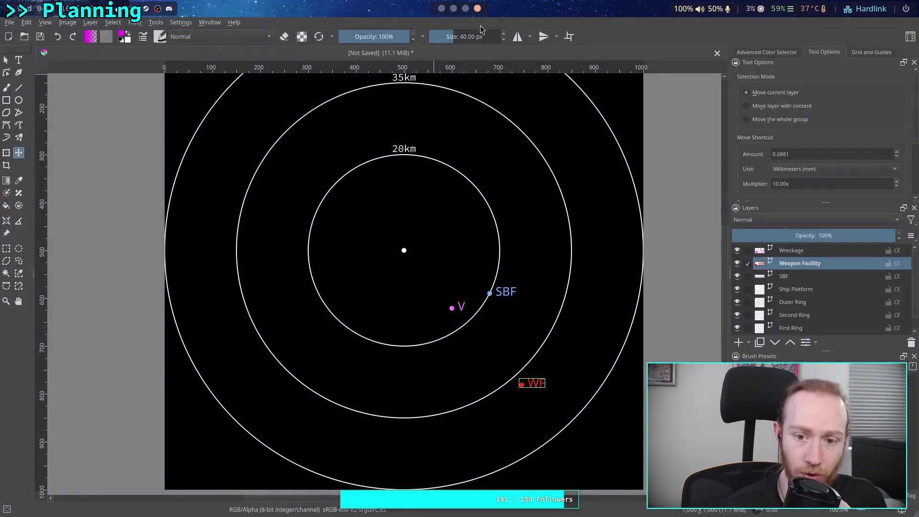
{"action": "left_click", "coordinate": [806, 276]}
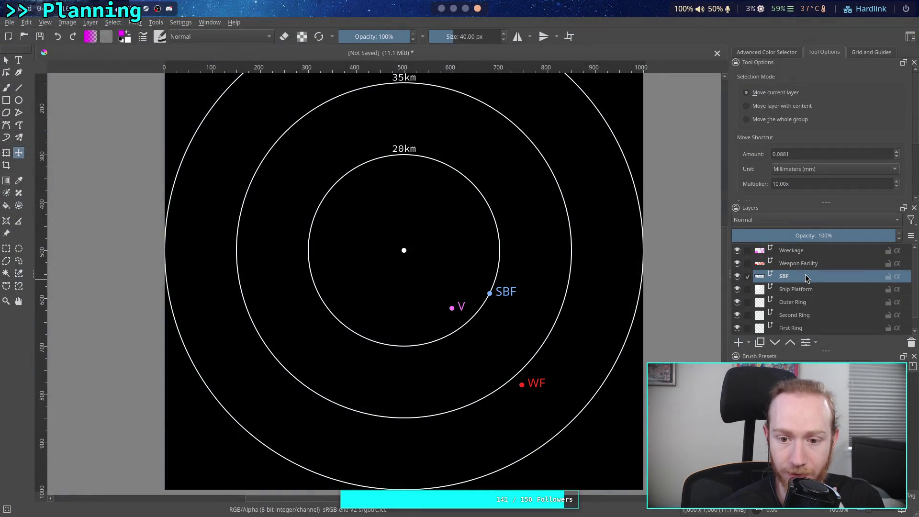
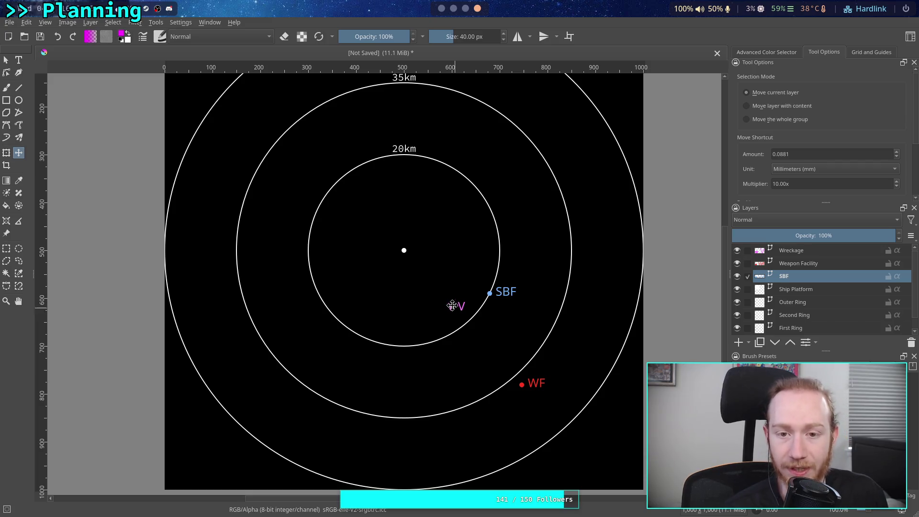
Relabel the Wreckage–SBF link on Obsidian's Map canvas from 2km to 4km, then return to Krita.
{"action": "scroll", "coordinate": [448, 10], "scroll_direction": "up", "scroll_amount": 2}
{"action": "scroll", "coordinate": [448, 12], "scroll_direction": "up", "scroll_amount": 2}
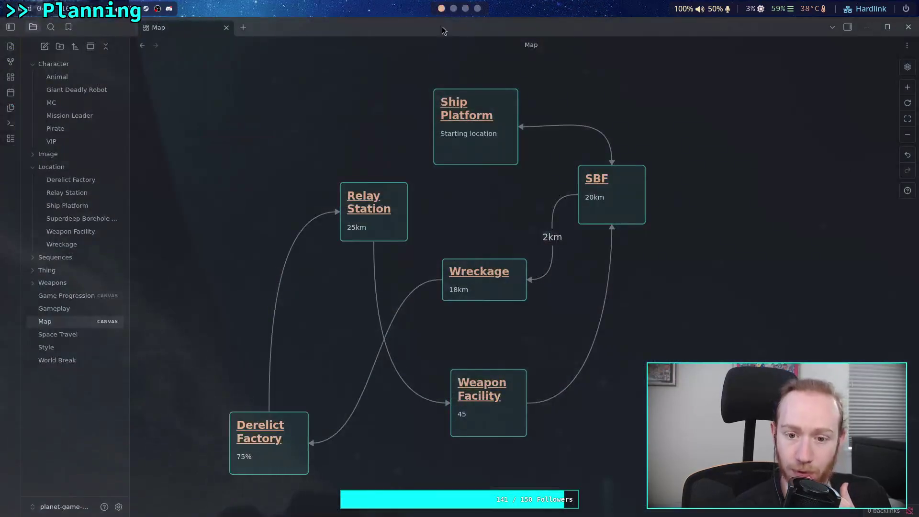
{"action": "double_click", "coordinate": [468, 287]}
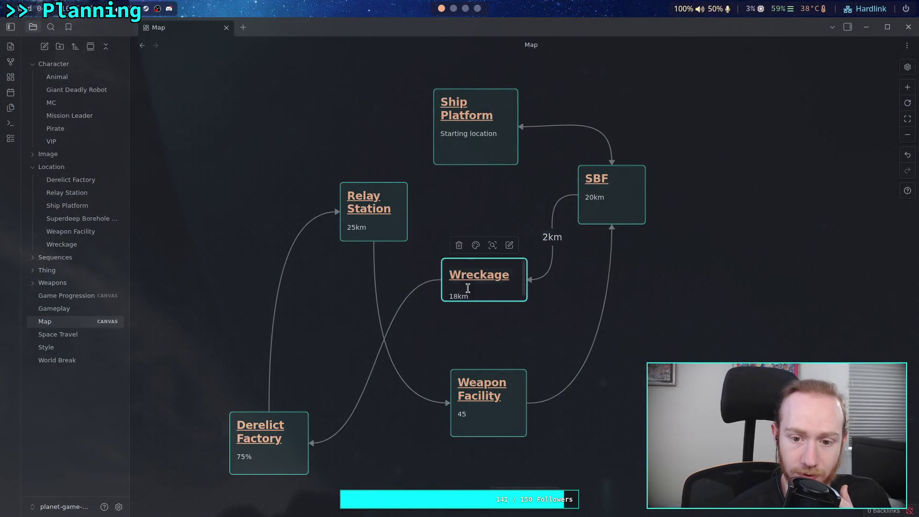
{"action": "double_click", "coordinate": [553, 236]}
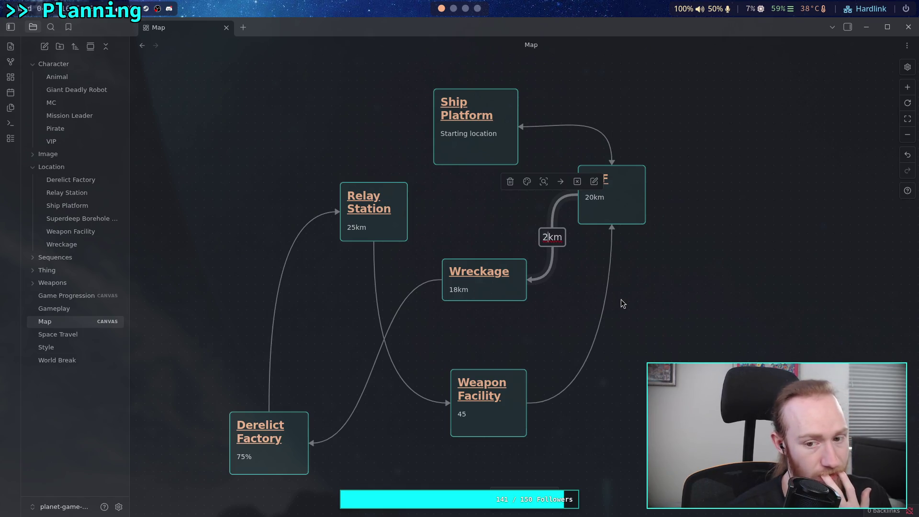
{"action": "key", "text": "BackSpace"}
{"action": "type", "text": "4"}
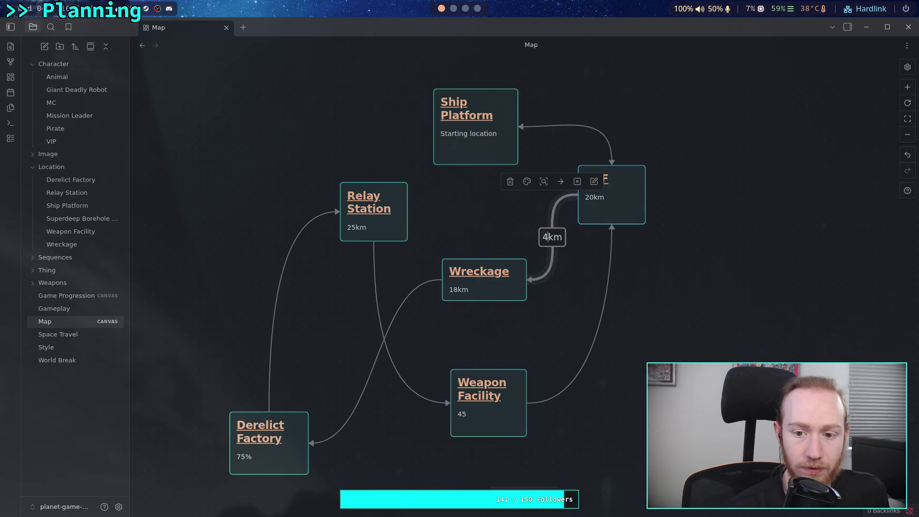
{"action": "key", "text": "Escape"}
{"action": "key", "text": "super+Right"}
{"action": "key", "text": "super+Right"}
{"action": "key", "text": "super+Right"}
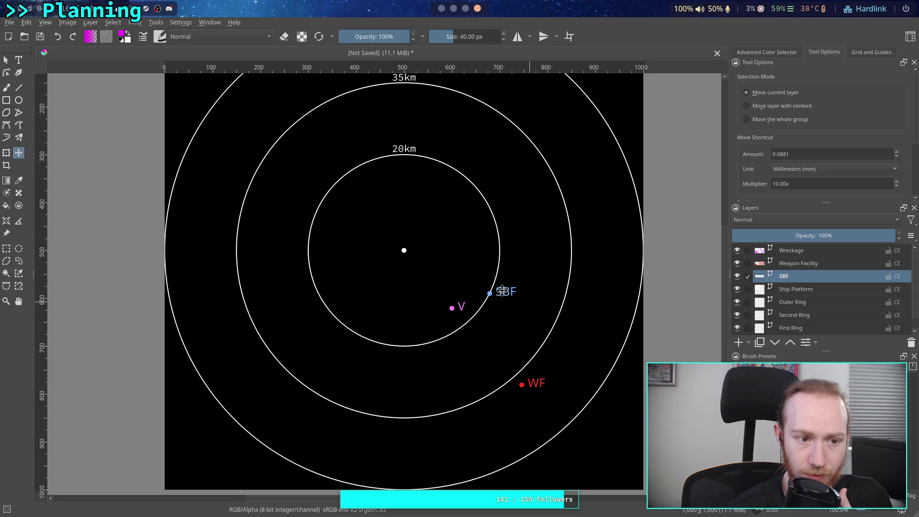
Set up the Ellipse tool with a 40 px width and height.
{"action": "left_click", "coordinate": [19, 99]}
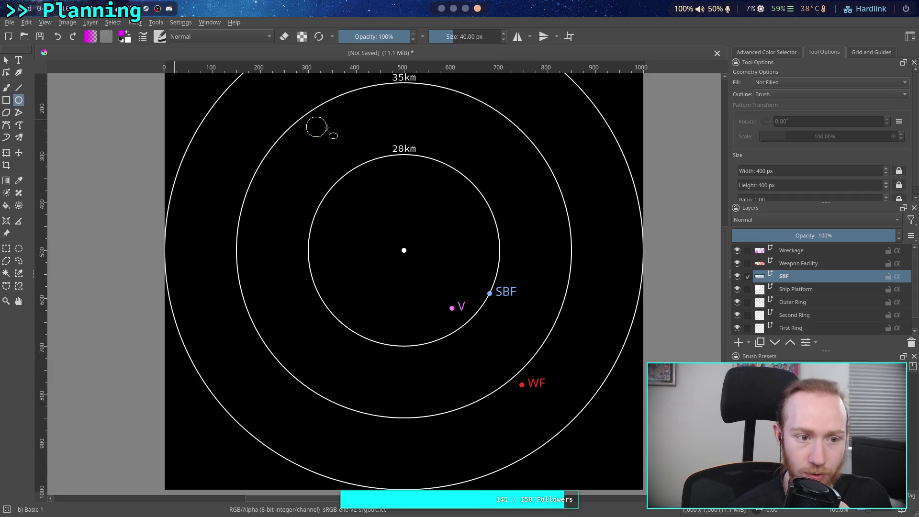
{"action": "left_click", "coordinate": [762, 171]}
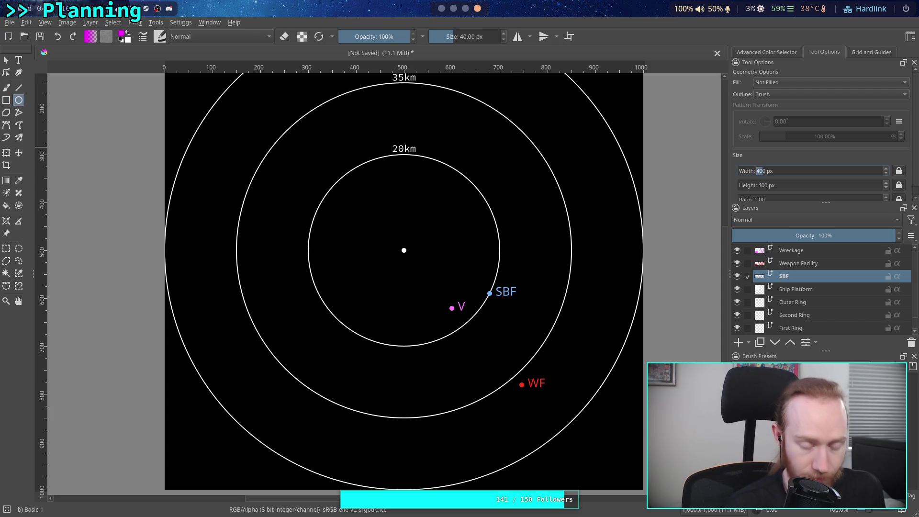
{"action": "type", "text": "3"}
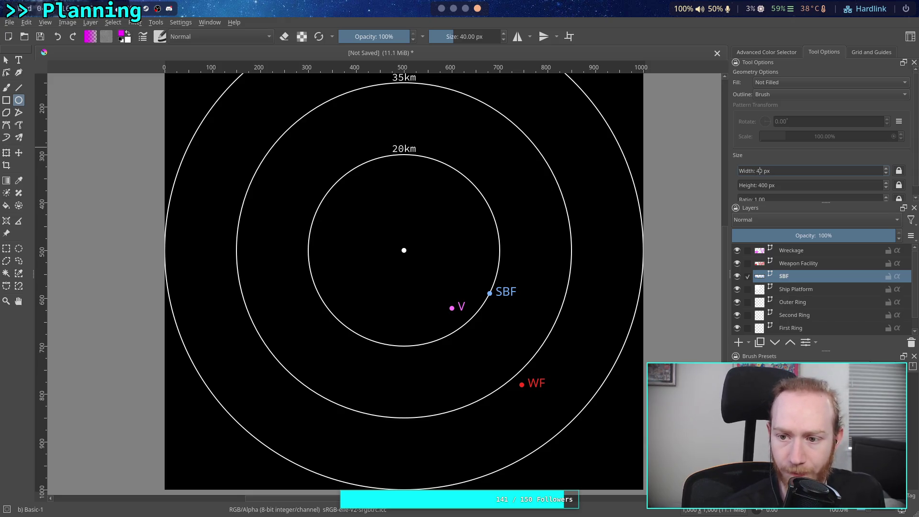
{"action": "left_click", "coordinate": [761, 184]}
{"action": "double_click", "coordinate": [764, 185]}
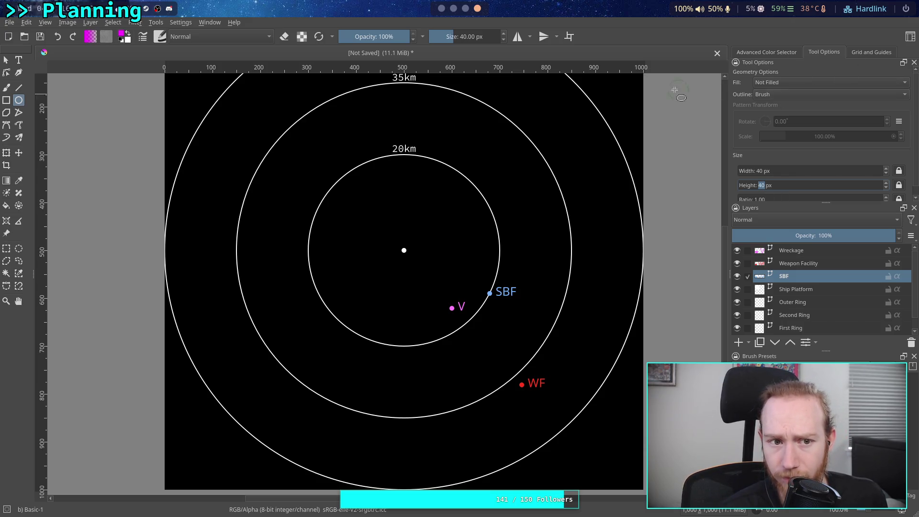
Swap colours, set a 1 px outline, and place then undo a trial circle around SBF.
{"action": "key", "text": "x"}
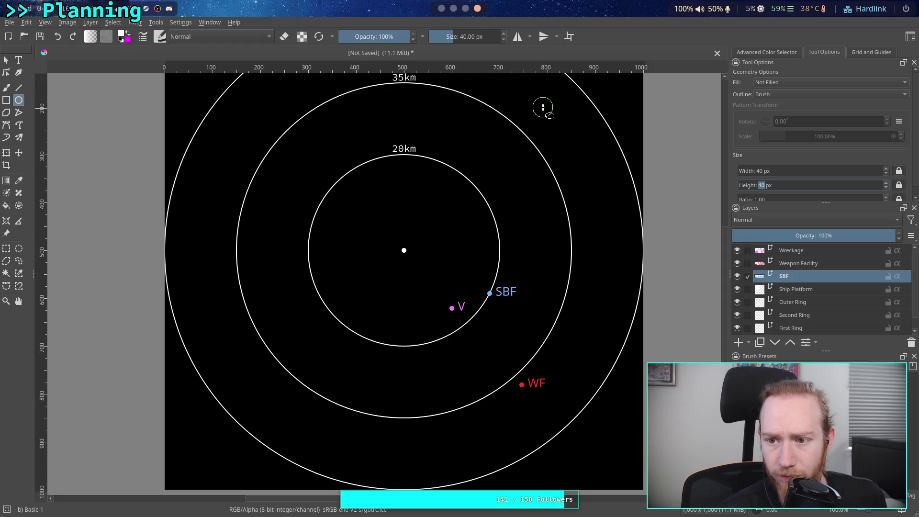
{"action": "double_click", "coordinate": [467, 37]}
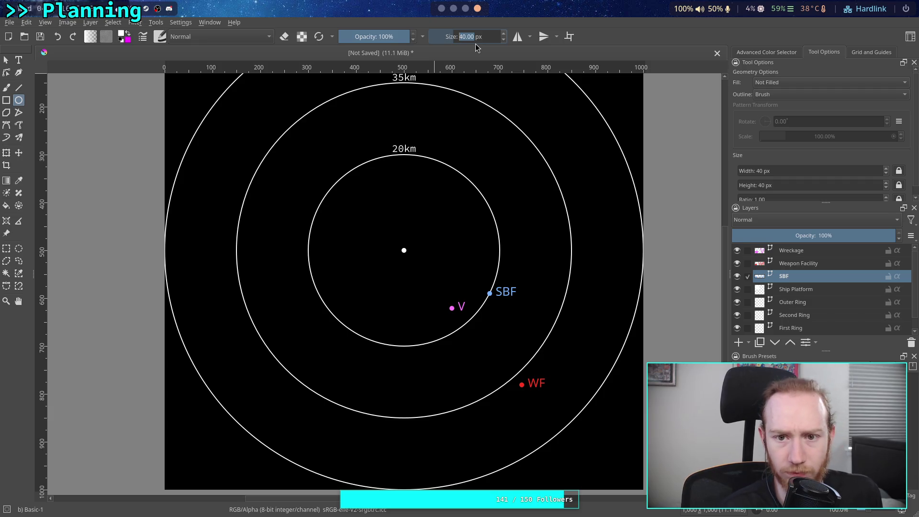
{"action": "type", "text": "1"}
{"action": "key", "text": "Return"}
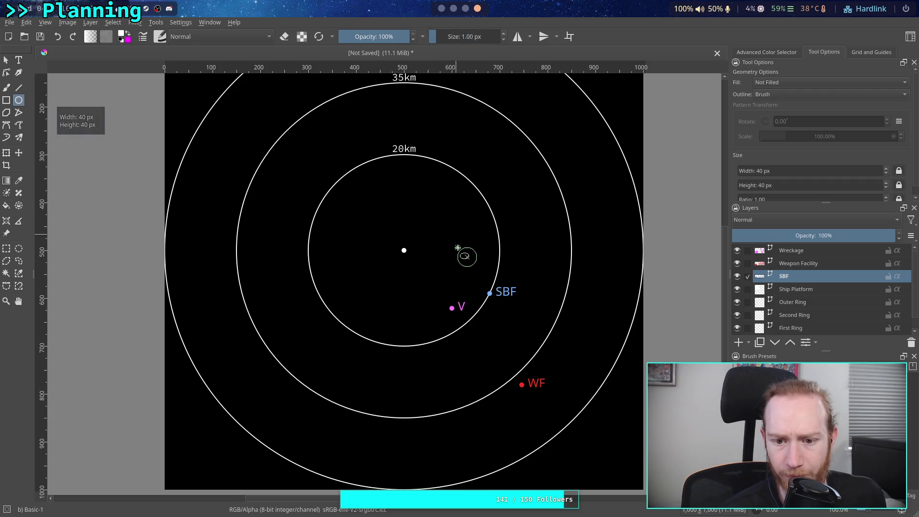
{"action": "left_click", "coordinate": [480, 284]}
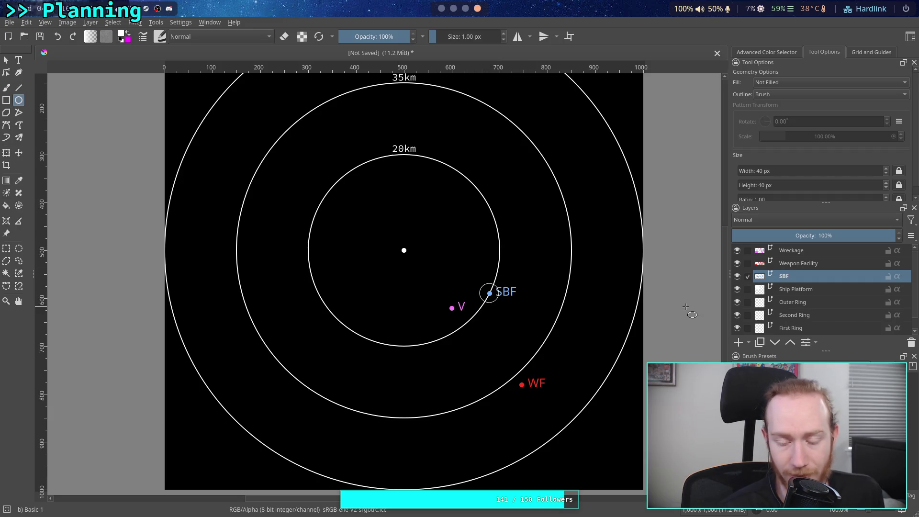
{"action": "key", "text": "ctrl+z"}
{"action": "left_click", "coordinate": [763, 172]}
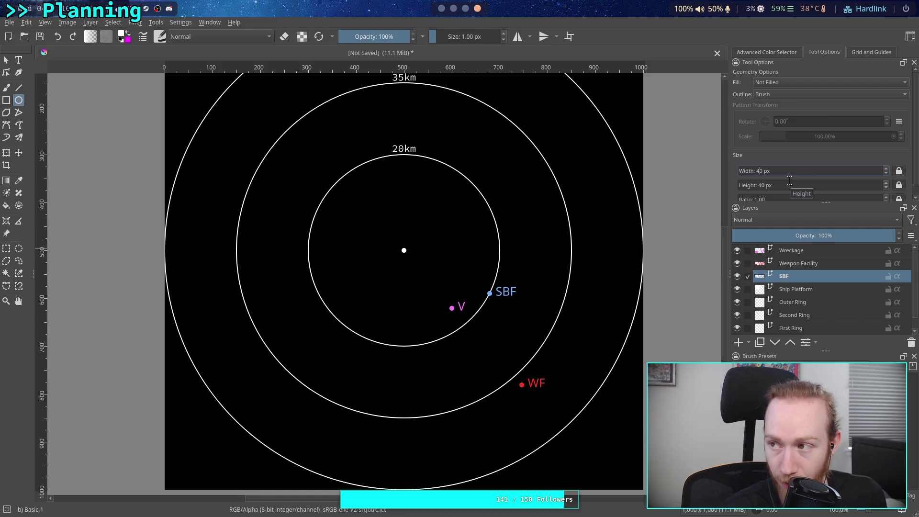
Draw an 80 px circle around the SBF dot.
{"action": "type", "text": "8"}
{"action": "left_click", "coordinate": [759, 185]}
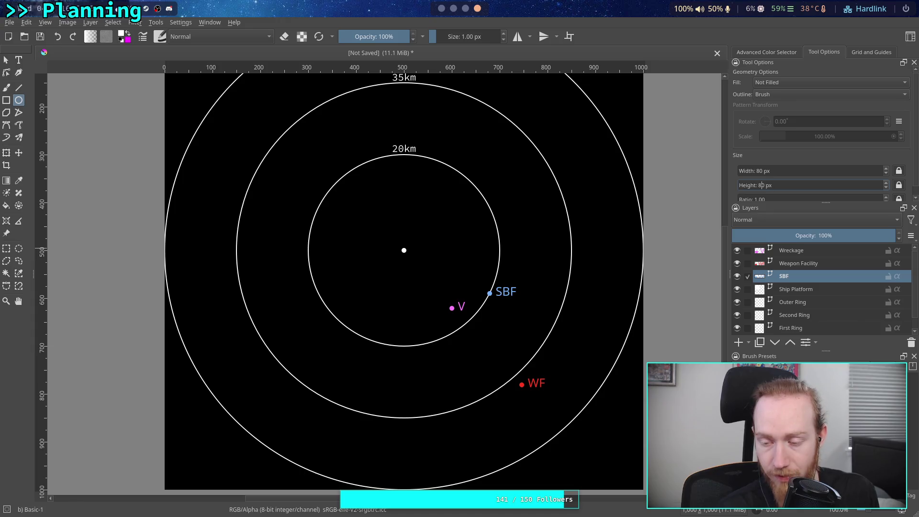
{"action": "left_click_drag", "start_coordinate": [479, 259], "coordinate": [470, 274]}
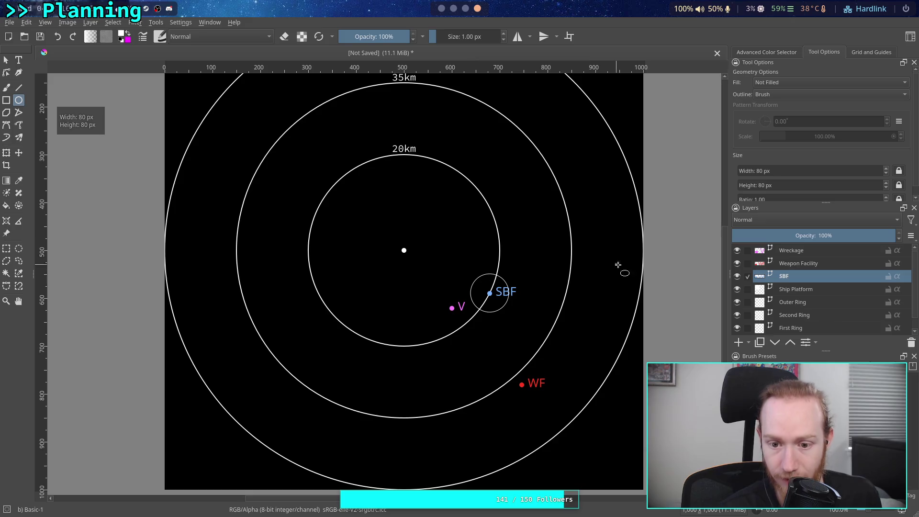
Try a 180 px circle around the centre dot and undo it.
{"action": "left_click", "coordinate": [751, 171]}
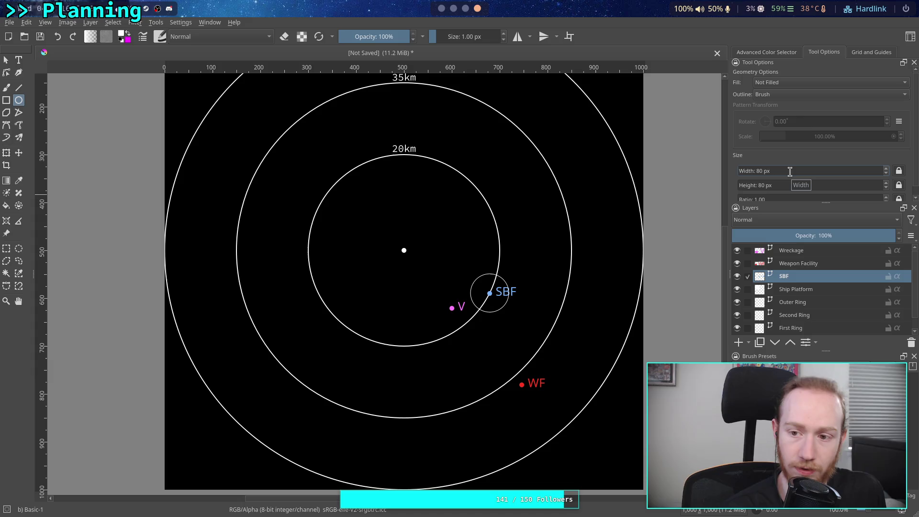
{"action": "type", "text": "1"}
{"action": "left_click", "coordinate": [759, 185]}
{"action": "type", "text": "1"}
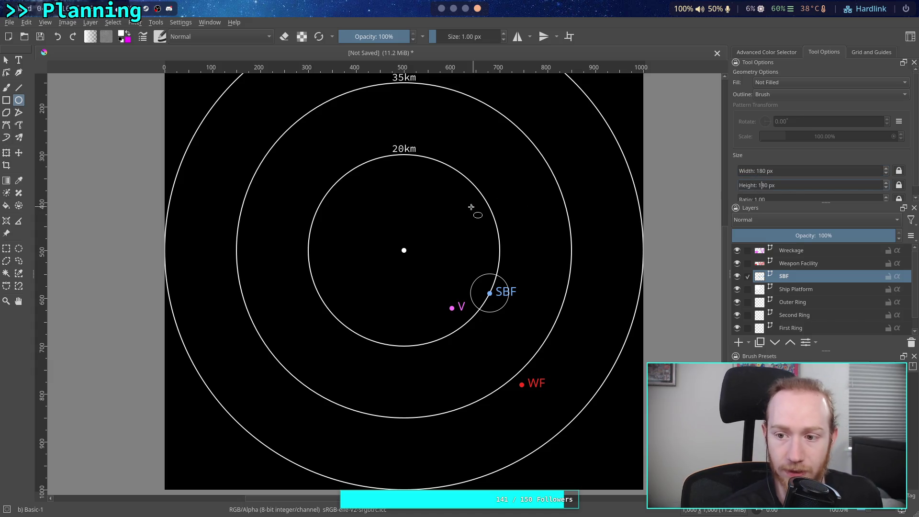
{"action": "left_click_drag", "start_coordinate": [387, 213], "coordinate": [362, 207]}
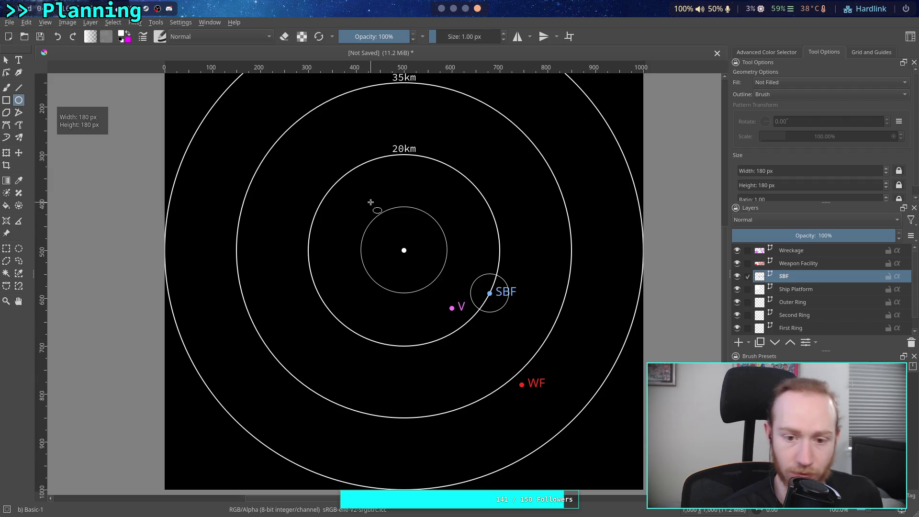
{"action": "key", "text": "ctrl+z"}
Draw a 360 px circle around the centre dot and make the Wreckage layer active.
{"action": "left_click", "coordinate": [756, 171]}
{"action": "left_click_drag", "start_coordinate": [755, 171], "coordinate": [759, 174]}
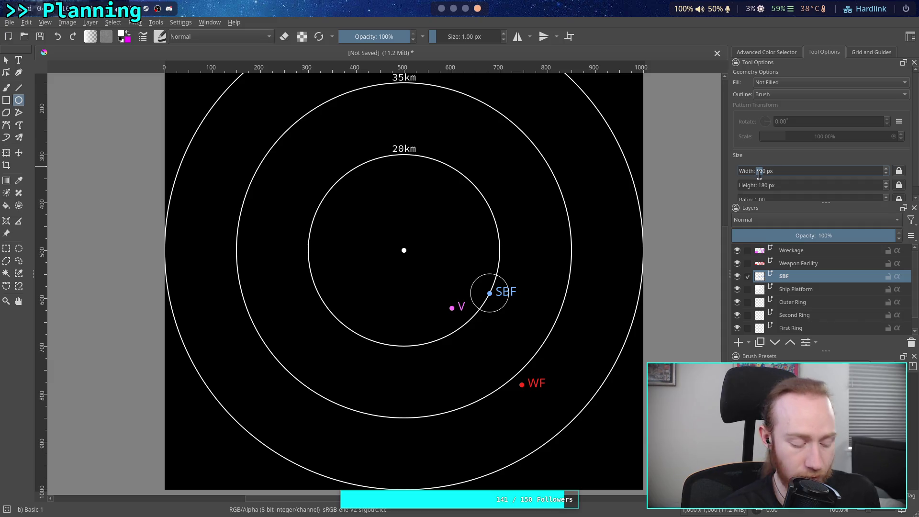
{"action": "type", "text": "35"}
{"action": "key", "text": "BackSpace"}
{"action": "type", "text": "6"}
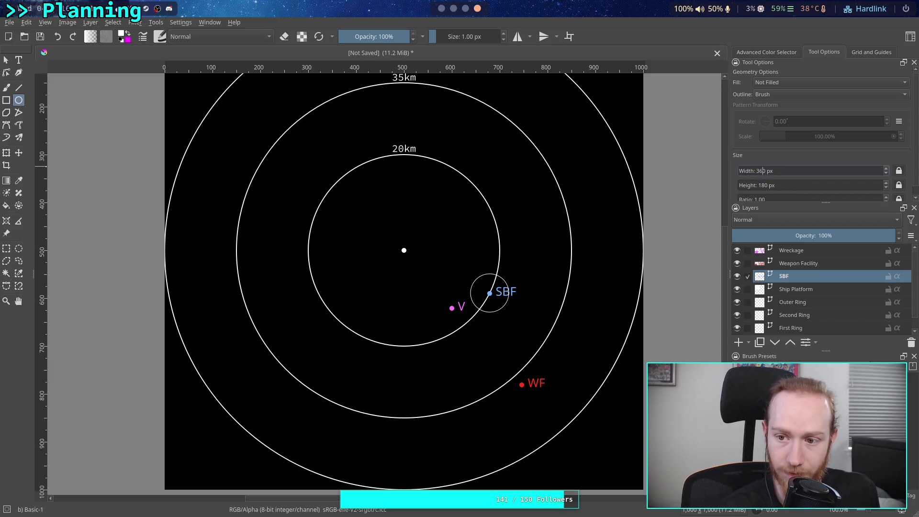
{"action": "left_click", "coordinate": [758, 186]}
{"action": "type", "text": "36"}
{"action": "scroll", "coordinate": [452, 168], "scroll_direction": "up", "scroll_amount": 1}
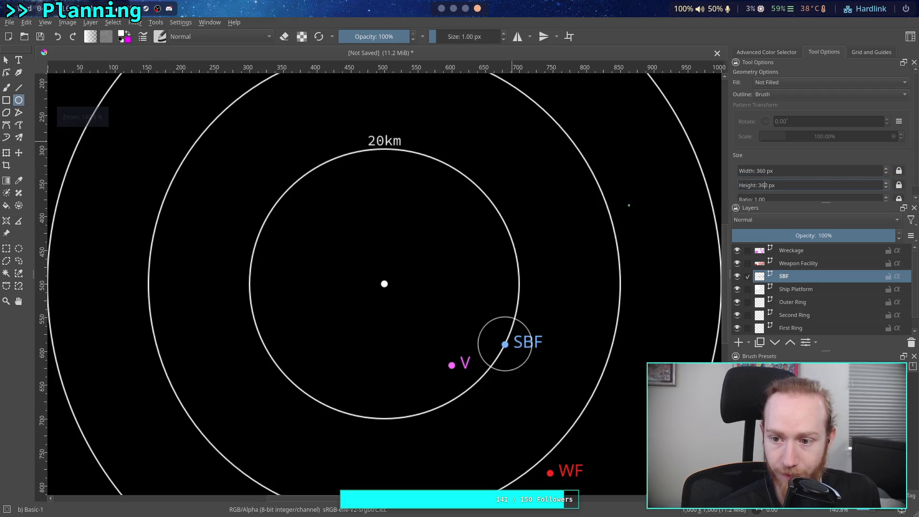
{"action": "left_click", "coordinate": [263, 163]}
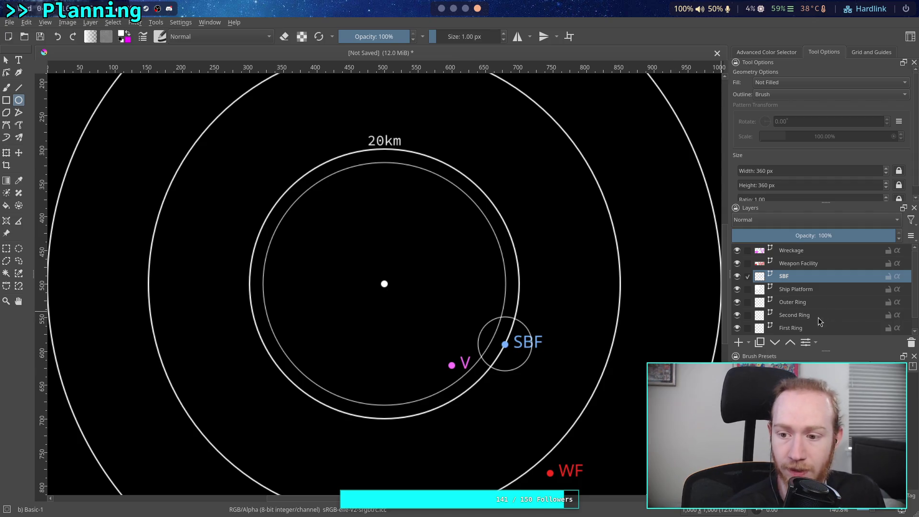
{"action": "mouse_move", "coordinate": [814, 272]}
{"action": "left_click", "coordinate": [814, 251]}
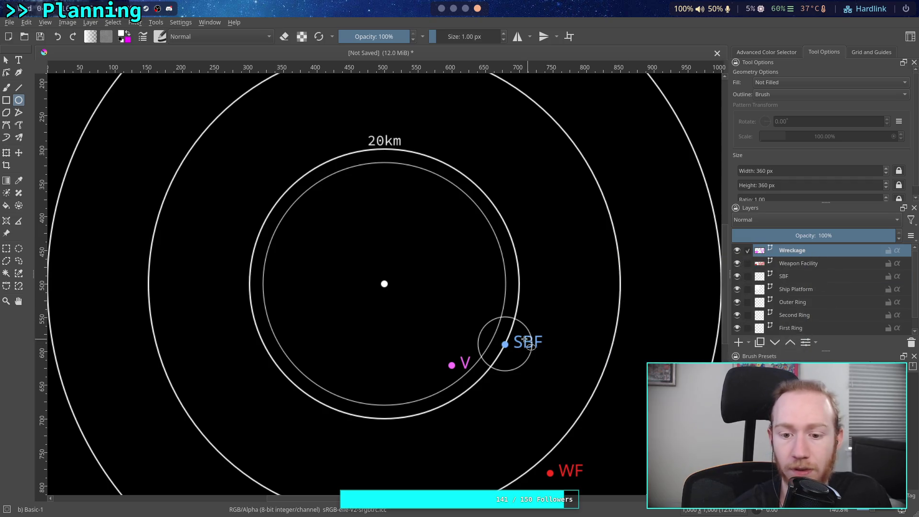
Move the magenta V marker onto the 360 px inner ring beside SBF, with its label on the left.
{"action": "left_click", "coordinate": [18, 153]}
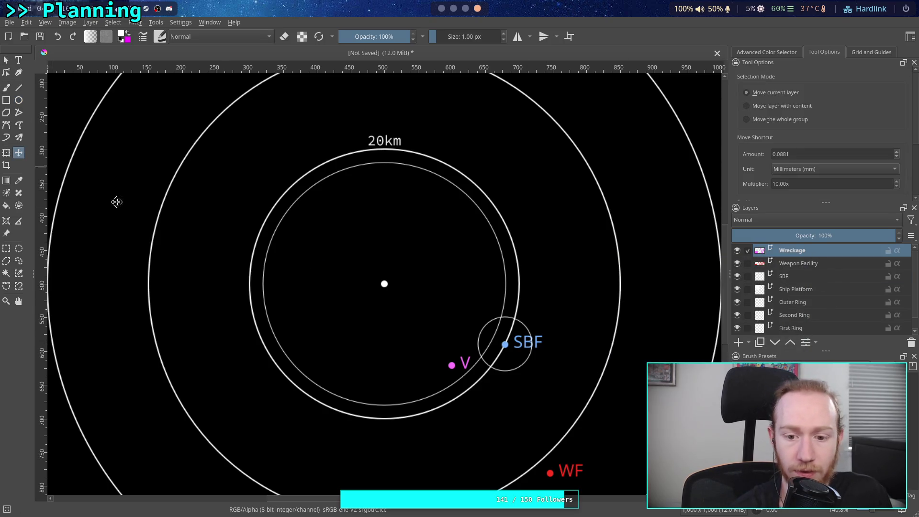
{"action": "mouse_move", "coordinate": [480, 380]}
{"action": "left_mouse_down"}
{"action": "mouse_move", "coordinate": [504, 383]}
{"action": "mouse_move", "coordinate": [514, 373]}
{"action": "left_mouse_up"}
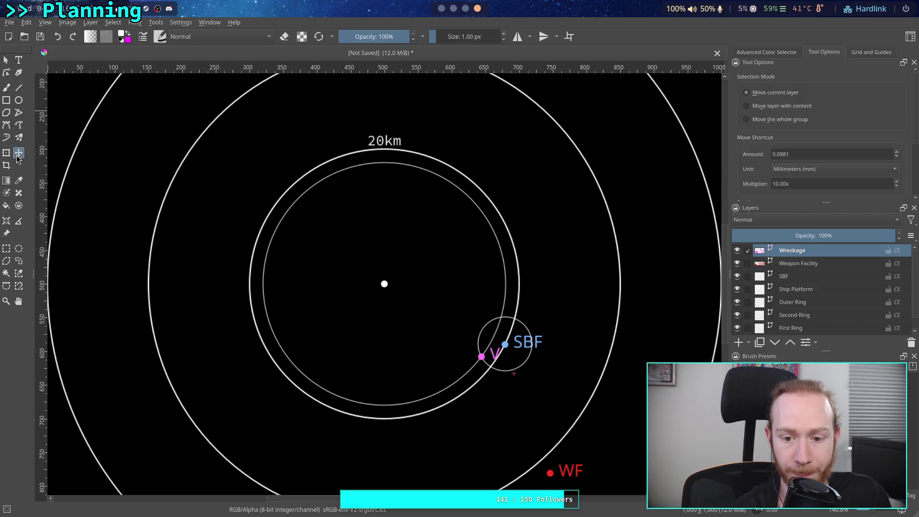
{"action": "left_click", "coordinate": [5, 59]}
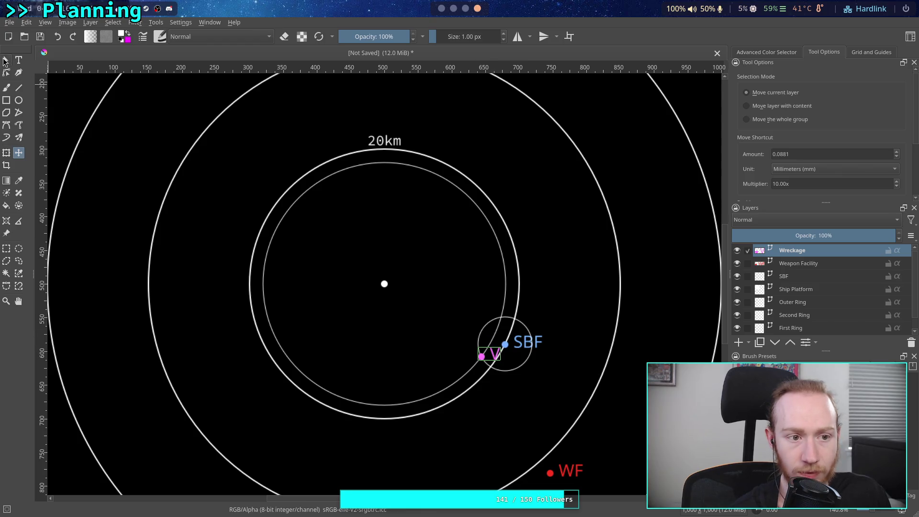
{"action": "left_click", "coordinate": [492, 352]}
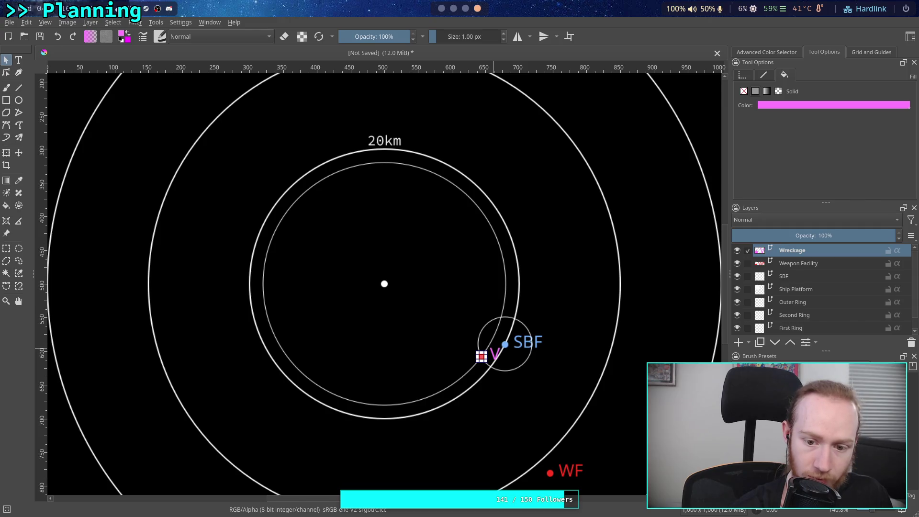
{"action": "mouse_move", "coordinate": [491, 354]}
{"action": "left_mouse_down"}
{"action": "mouse_move", "coordinate": [467, 348]}
{"action": "mouse_move", "coordinate": [388, 267]}
{"action": "mouse_move", "coordinate": [258, 205]}
{"action": "left_mouse_up"}
{"action": "left_click", "coordinate": [410, 314]}
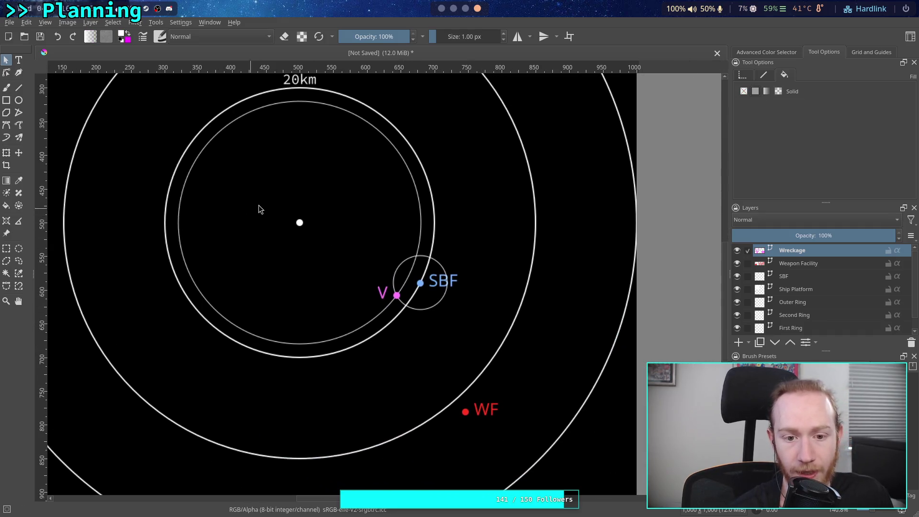
Draw a thin line from the centre dot through V and past WF, redoing the first attempt.
{"action": "left_click", "coordinate": [20, 88]}
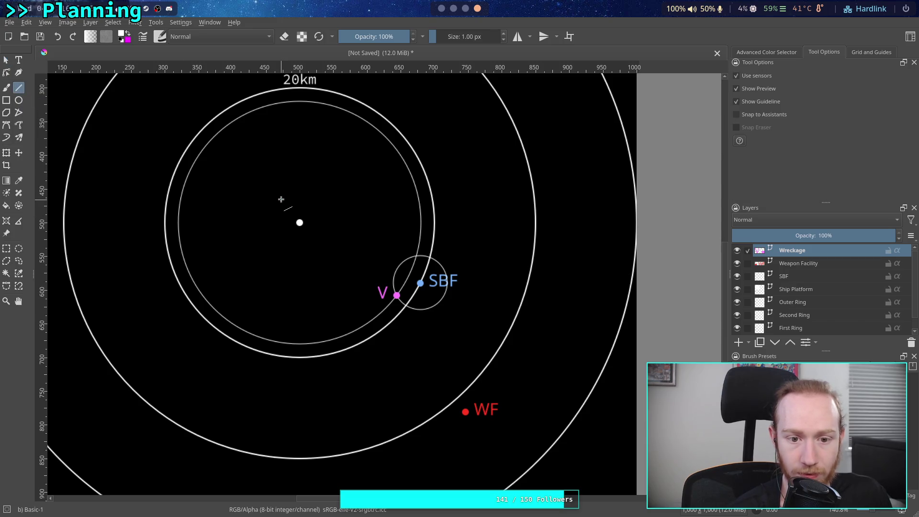
{"action": "mouse_move", "coordinate": [266, 197]}
{"action": "left_mouse_down"}
{"action": "mouse_move", "coordinate": [453, 359]}
{"action": "mouse_move", "coordinate": [521, 389]}
{"action": "left_mouse_up"}
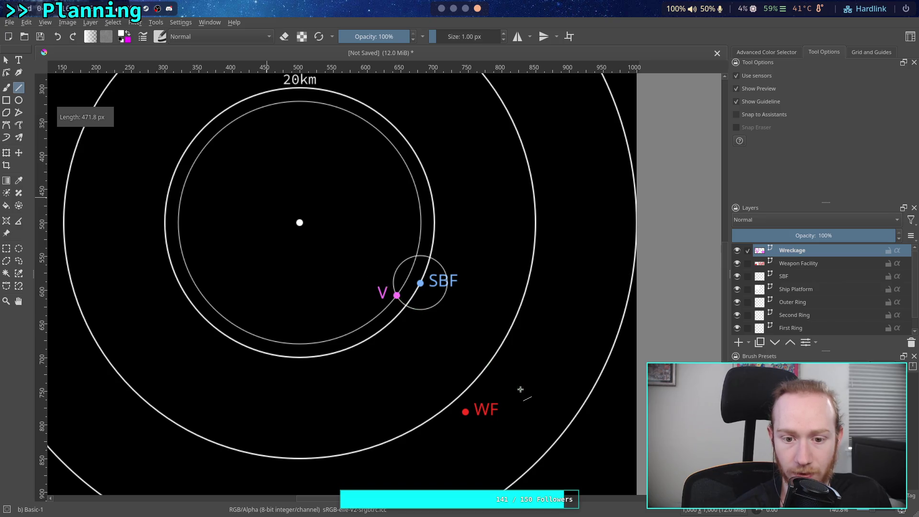
{"action": "key", "text": "ctrl+z"}
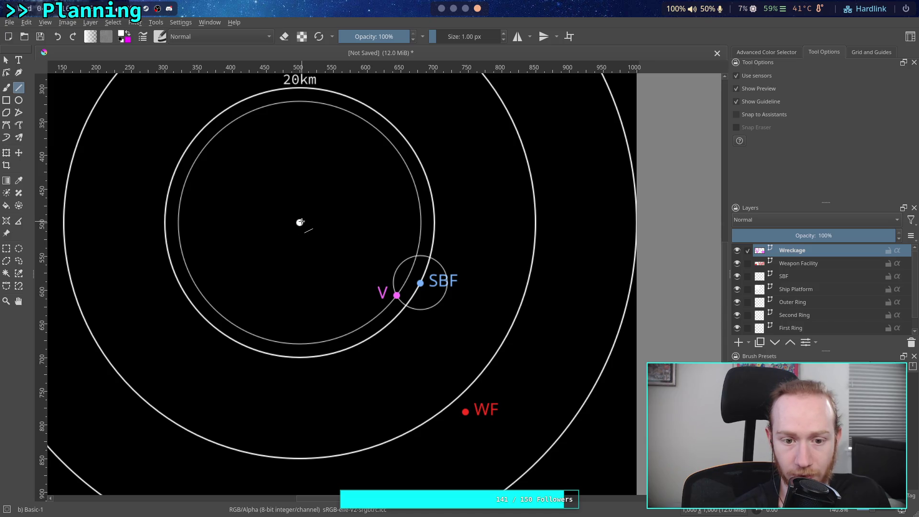
{"action": "mouse_move", "coordinate": [299, 222]}
{"action": "left_mouse_down"}
{"action": "mouse_move", "coordinate": [526, 380]}
{"action": "mouse_move", "coordinate": [585, 435]}
{"action": "left_mouse_up"}
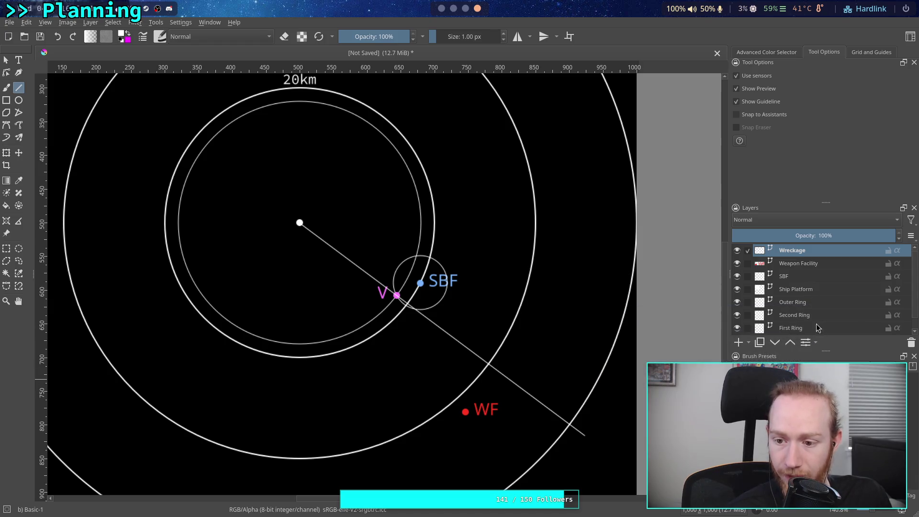
{"action": "left_click", "coordinate": [812, 267]}
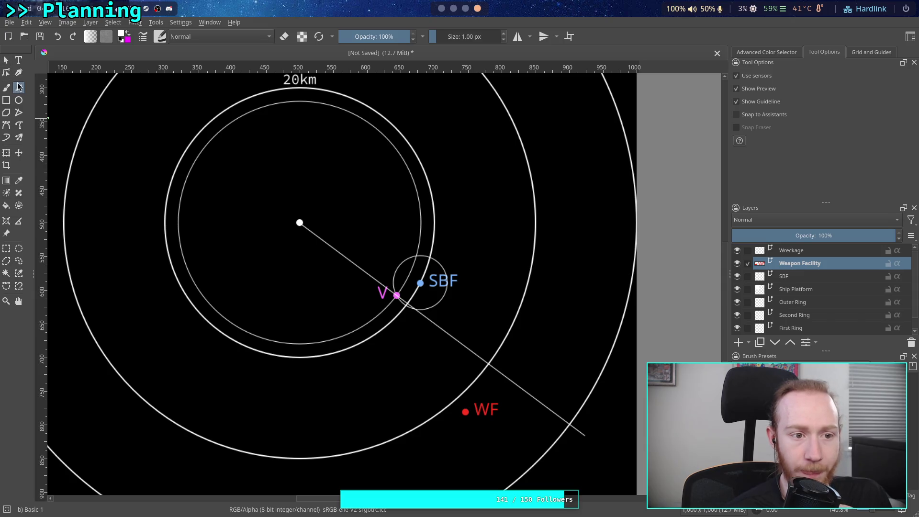
Move the WF marker and label up onto the radial line through V.
{"action": "left_click", "coordinate": [19, 153]}
{"action": "mouse_move", "coordinate": [498, 413]}
{"action": "left_mouse_down"}
{"action": "mouse_move", "coordinate": [595, 431]}
{"action": "mouse_move", "coordinate": [599, 423]}
{"action": "mouse_move", "coordinate": [539, 380]}
{"action": "left_mouse_up"}
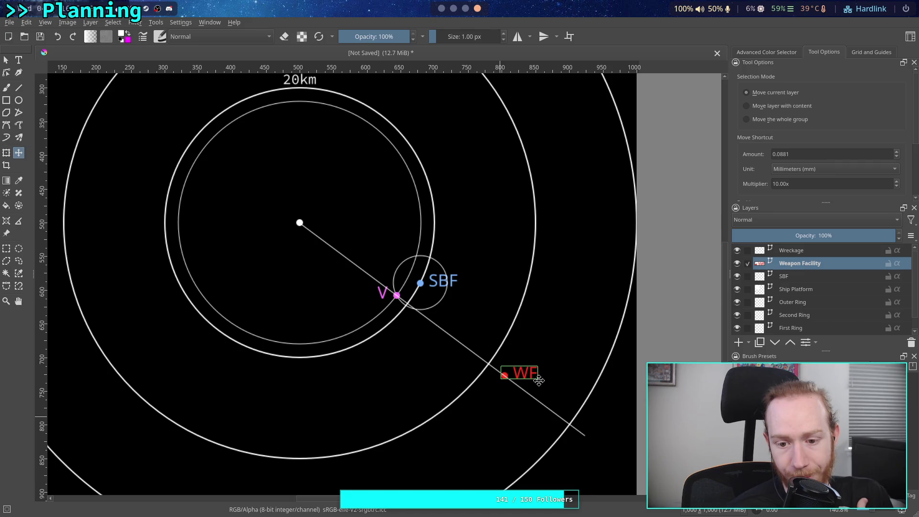
{"action": "left_click_drag", "start_coordinate": [539, 380], "coordinate": [540, 382]}
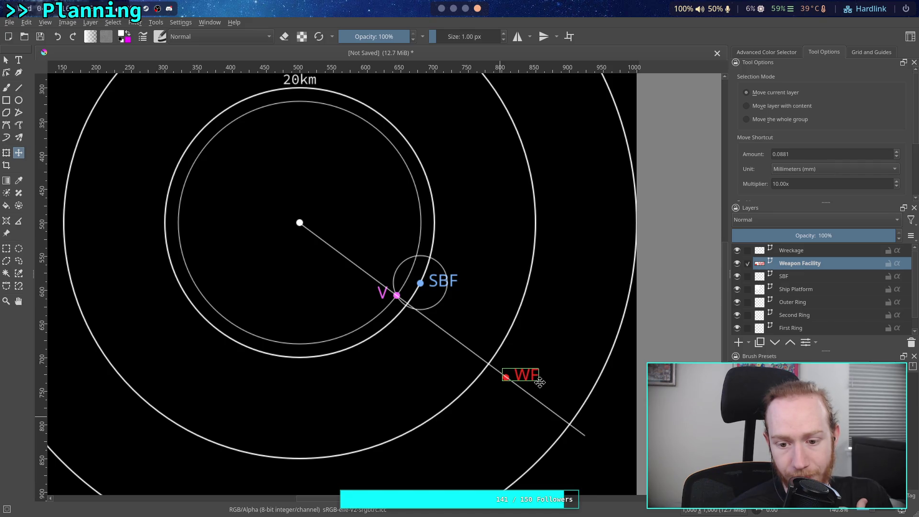
{"action": "scroll", "coordinate": [388, 344], "scroll_direction": "down", "scroll_amount": 2}
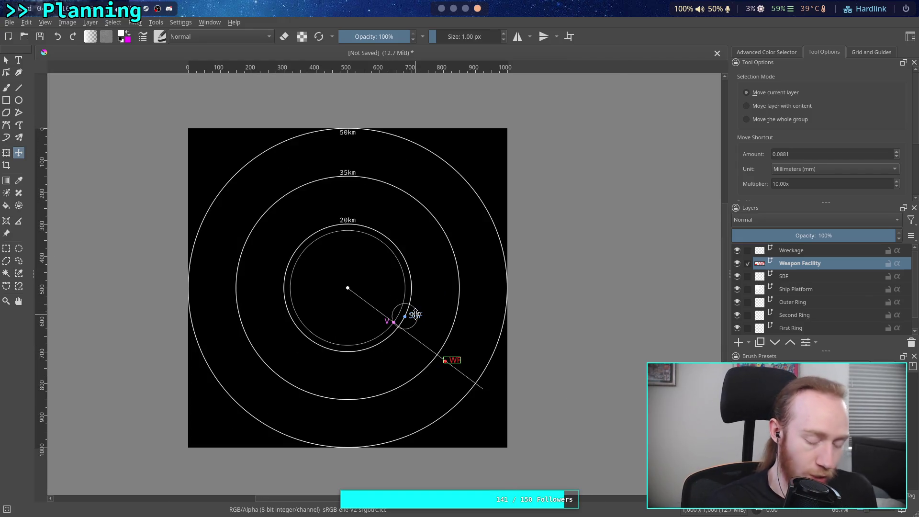
{"action": "scroll", "coordinate": [372, 346], "scroll_direction": "up", "scroll_amount": 3}
{"action": "scroll", "coordinate": [406, 356], "scroll_direction": "down", "scroll_amount": 1}
{"action": "scroll", "coordinate": [406, 347], "scroll_direction": "up", "scroll_amount": 2}
{"action": "left_click_drag", "start_coordinate": [417, 364], "coordinate": [404, 305]}
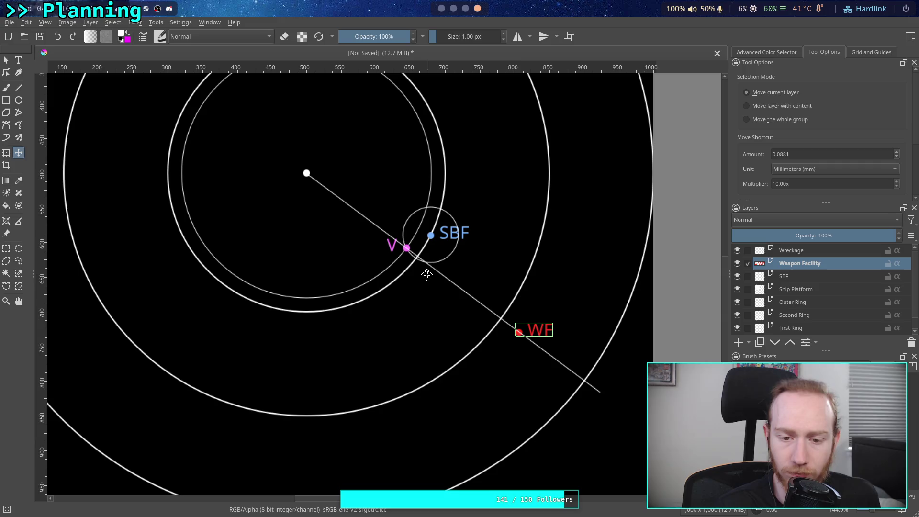
{"action": "left_click", "coordinate": [466, 8]}
{"action": "left_click", "coordinate": [454, 9]}
Change the Wreckage–SBF link label on the Map canvas from 4km to 4.5km.
{"action": "left_click", "coordinate": [442, 9]}
{"action": "left_click", "coordinate": [543, 240]}
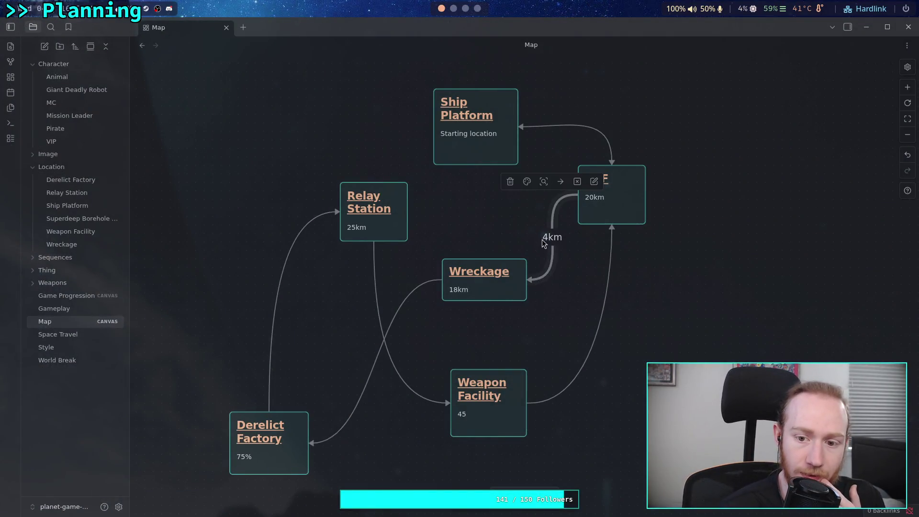
{"action": "double_click", "coordinate": [549, 237]}
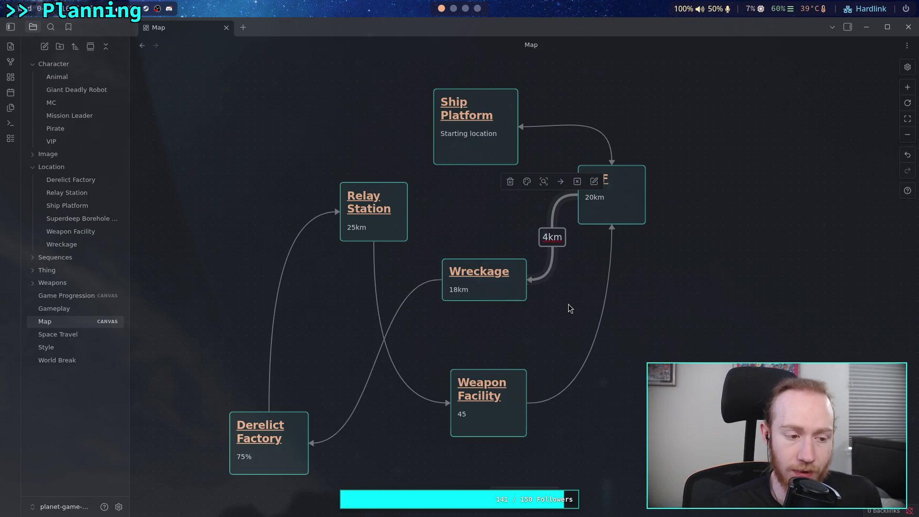
{"action": "type", "text": ".5"}
{"action": "scroll", "coordinate": [474, 10], "scroll_direction": "down", "scroll_amount": 3}
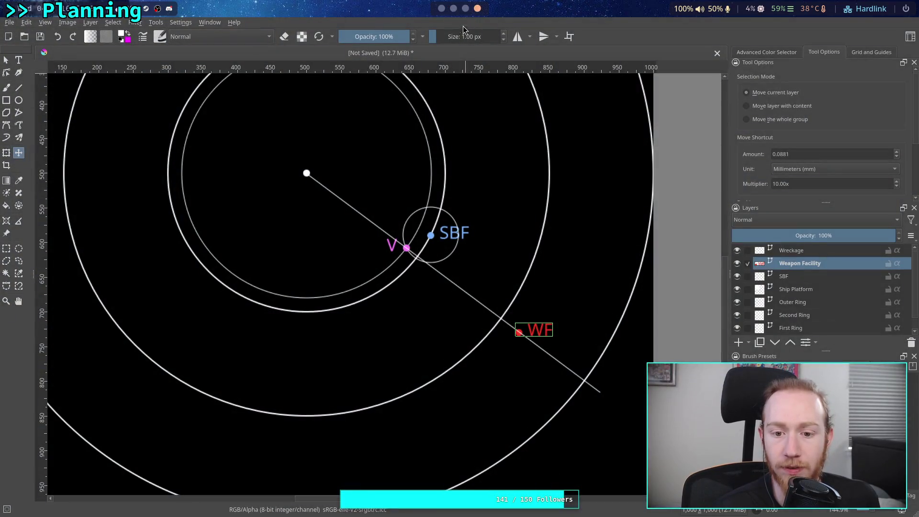
{"action": "scroll", "coordinate": [439, 11], "scroll_direction": "up", "scroll_amount": 3}
Update the Wreckage card's distance from 18km to 18.2km.
{"action": "double_click", "coordinate": [454, 290]}
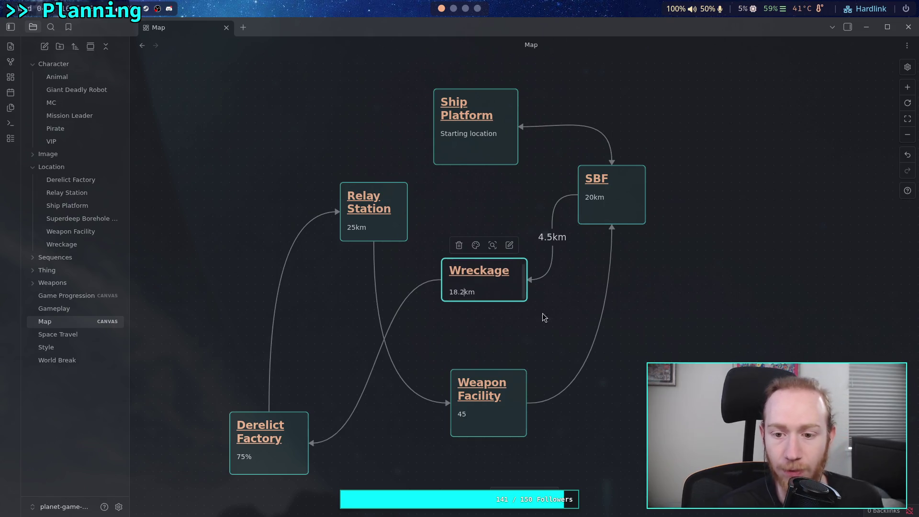
{"action": "left_click", "coordinate": [535, 255]}
{"action": "scroll", "coordinate": [468, 13], "scroll_direction": "down", "scroll_amount": 3}
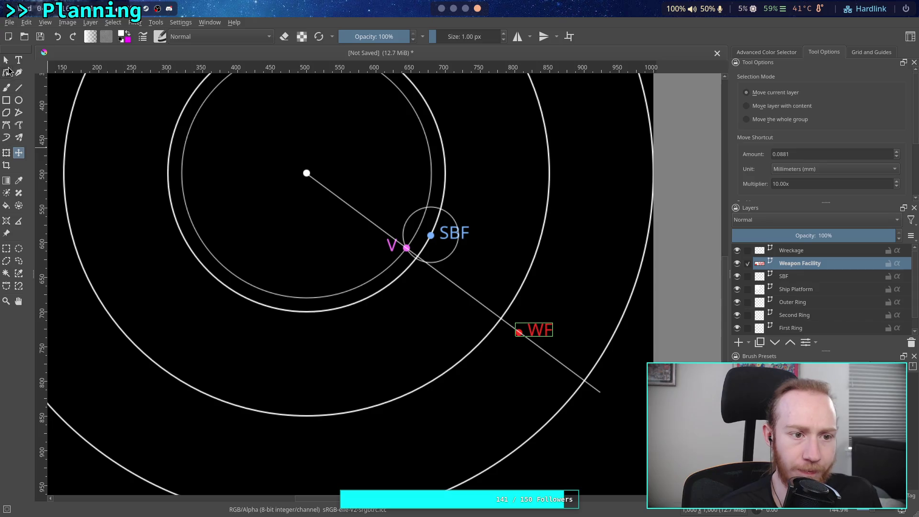
Select the thin inner circle around the centre dot and show its Geometry values.
{"action": "left_click", "coordinate": [6, 59]}
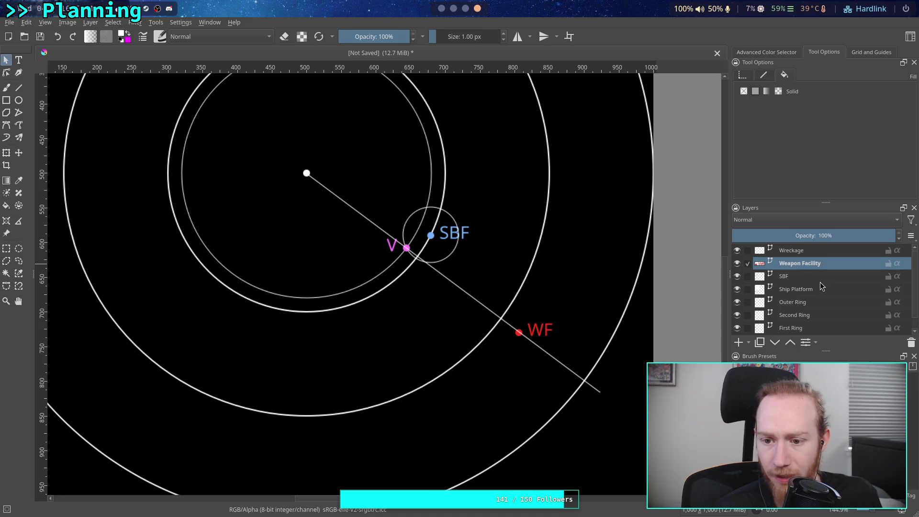
{"action": "left_click", "coordinate": [748, 277]}
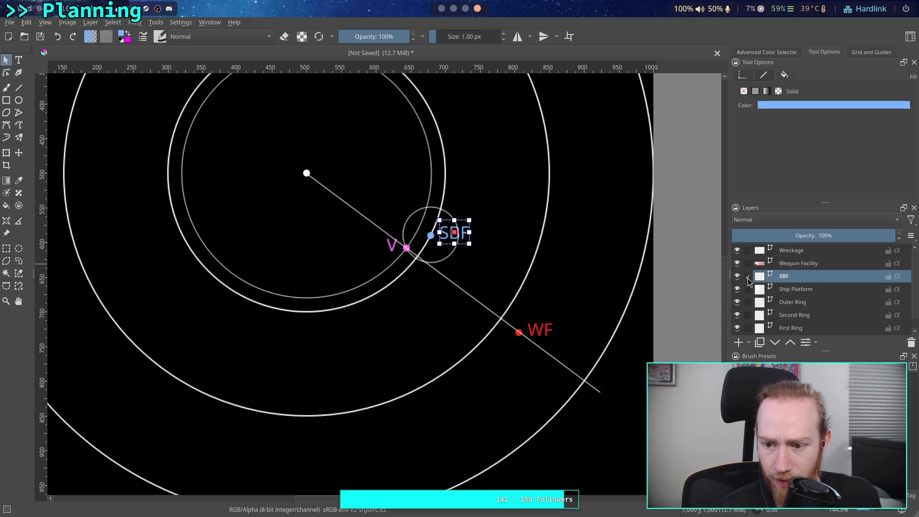
{"action": "left_click", "coordinate": [187, 206]}
{"action": "left_click", "coordinate": [743, 76]}
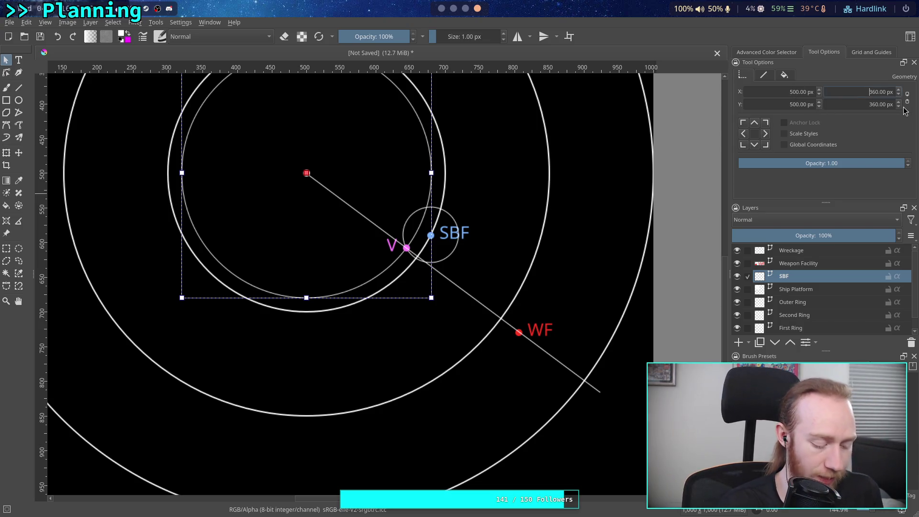
Set the inner circle's width and height to 182*2, making it 364 px.
{"action": "type", "text": "2*"}
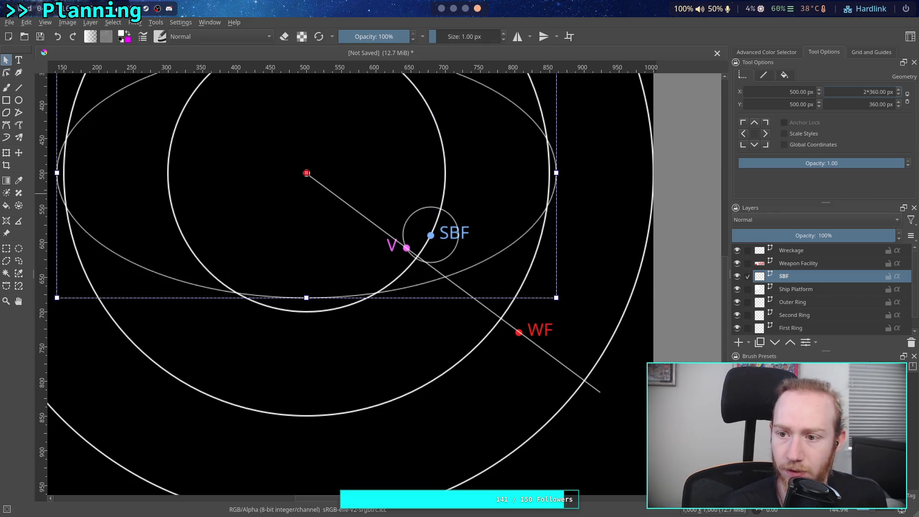
{"action": "key", "text": "BackSpace"}
{"action": "key", "text": "BackSpace"}
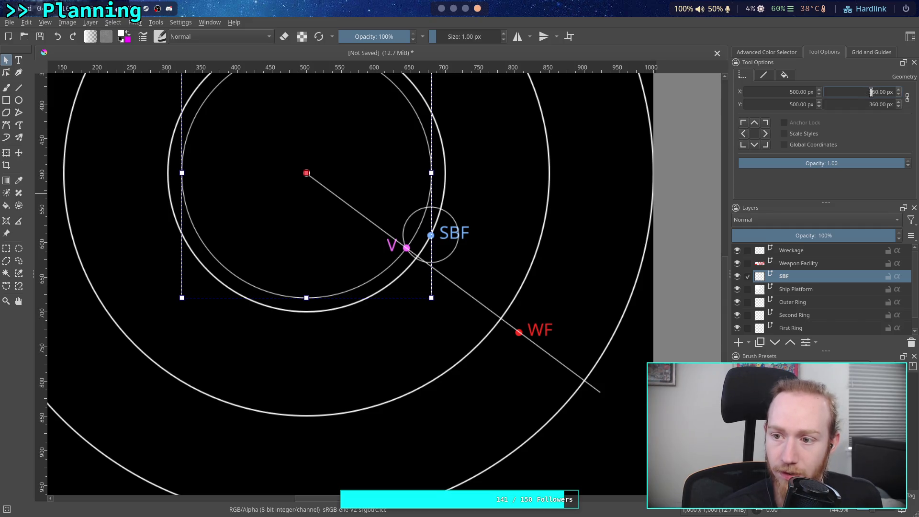
{"action": "type", "text": "180"}
{"action": "key", "text": "Return"}
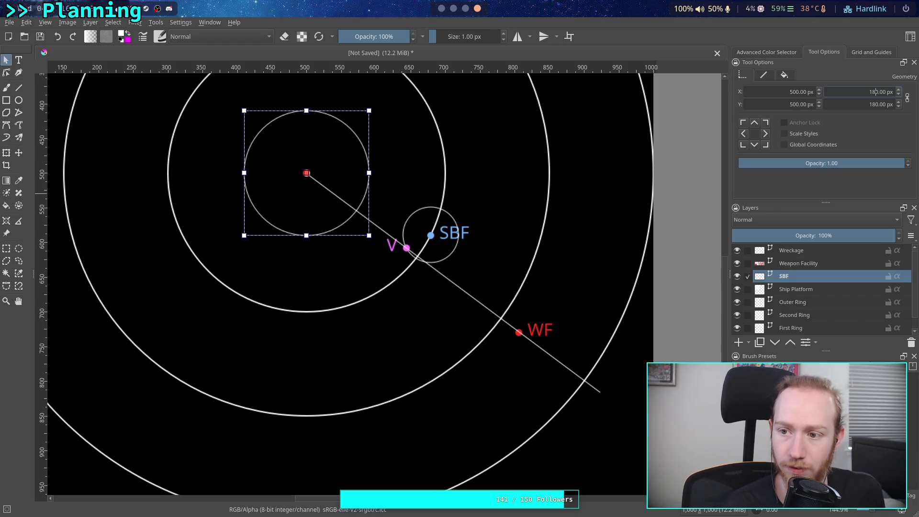
{"action": "key", "text": "Delete"}
{"action": "type", "text": "5"}
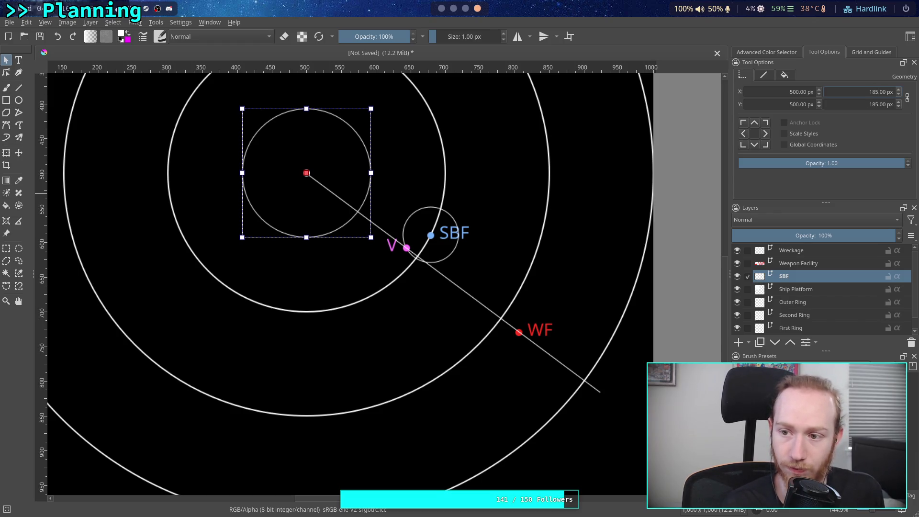
{"action": "key", "text": "Down"}
{"action": "key", "text": "Down"}
{"action": "key", "text": "Down"}
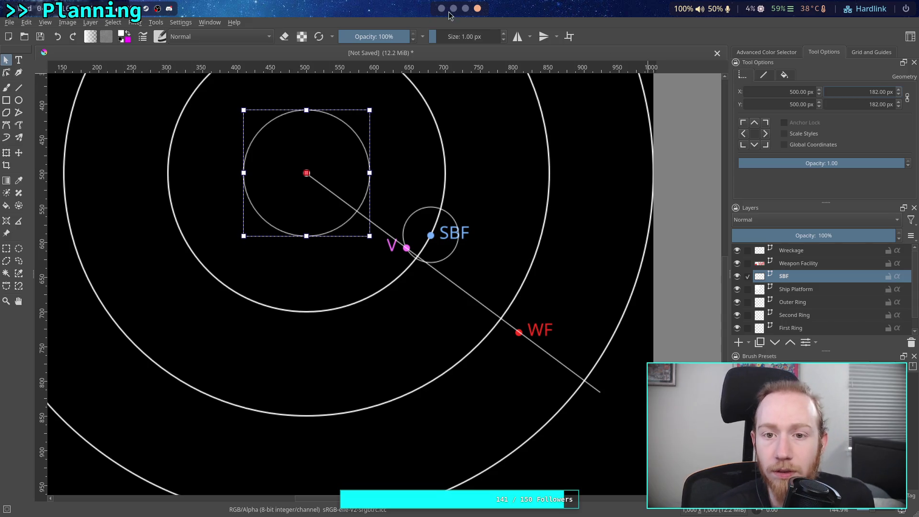
{"action": "scroll", "coordinate": [449, 14], "scroll_direction": "up", "scroll_amount": 3}
{"action": "scroll", "coordinate": [441, 14], "scroll_direction": "down", "scroll_amount": 3}
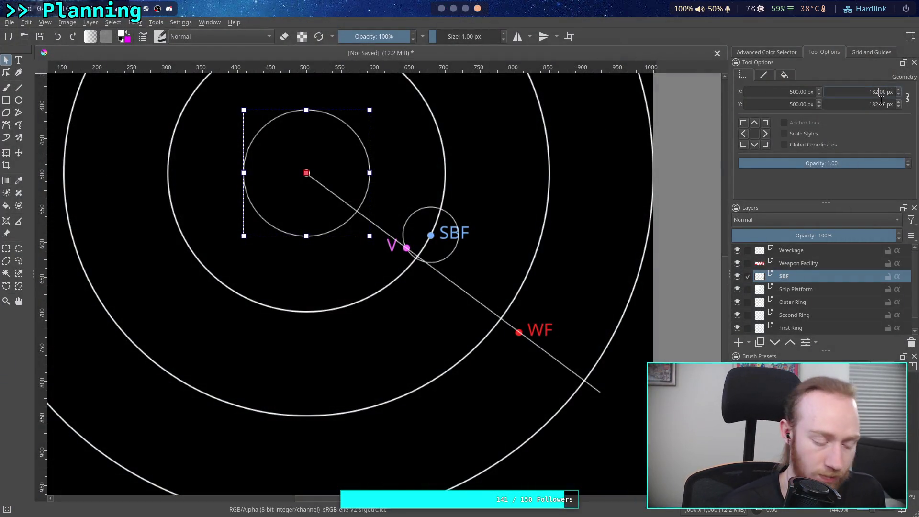
{"action": "type", "text": "*2"}
{"action": "key", "text": "Return"}
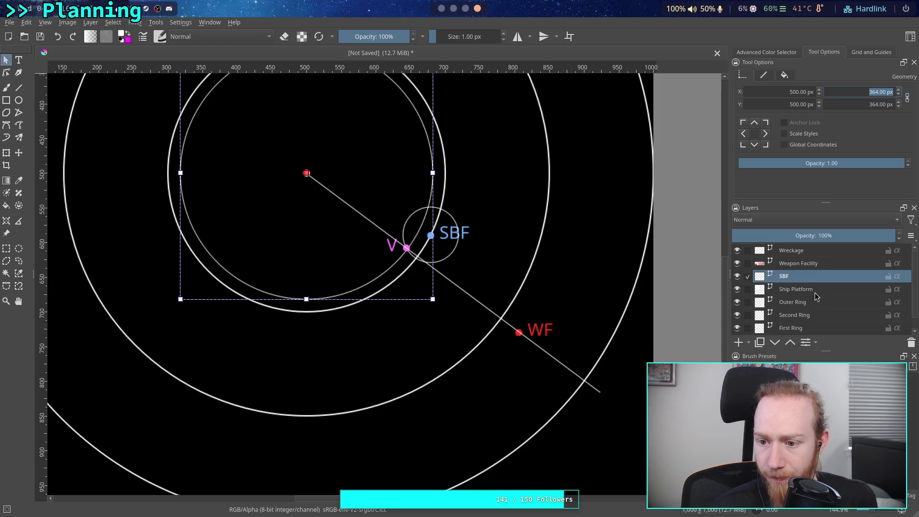
Resize the small circle around SBF to 90 px wide.
{"action": "left_click", "coordinate": [478, 254]}
{"action": "left_click", "coordinate": [449, 251]}
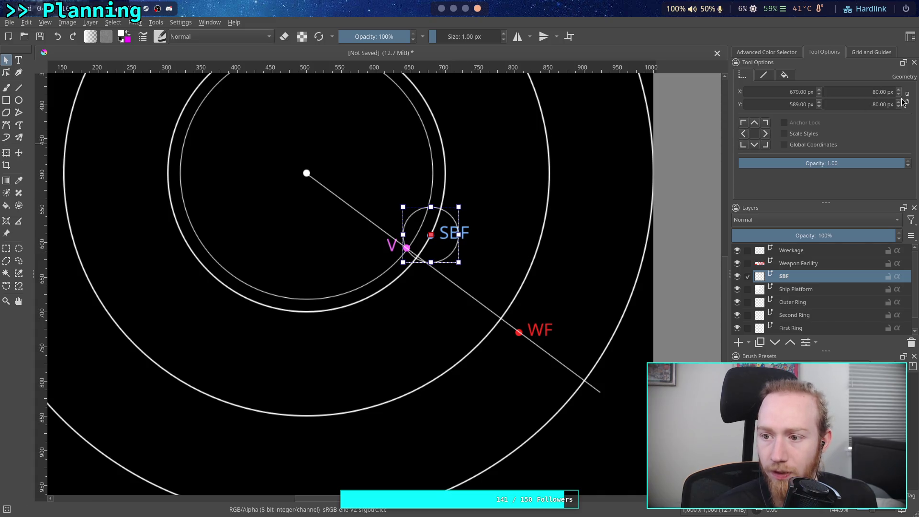
{"action": "left_click", "coordinate": [874, 91]}
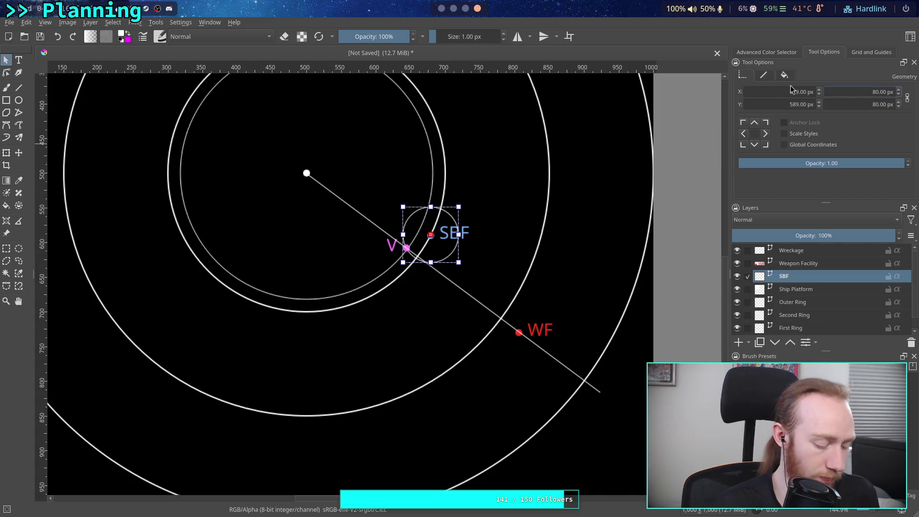
{"action": "key", "text": "BackSpace"}
{"action": "type", "text": "45"}
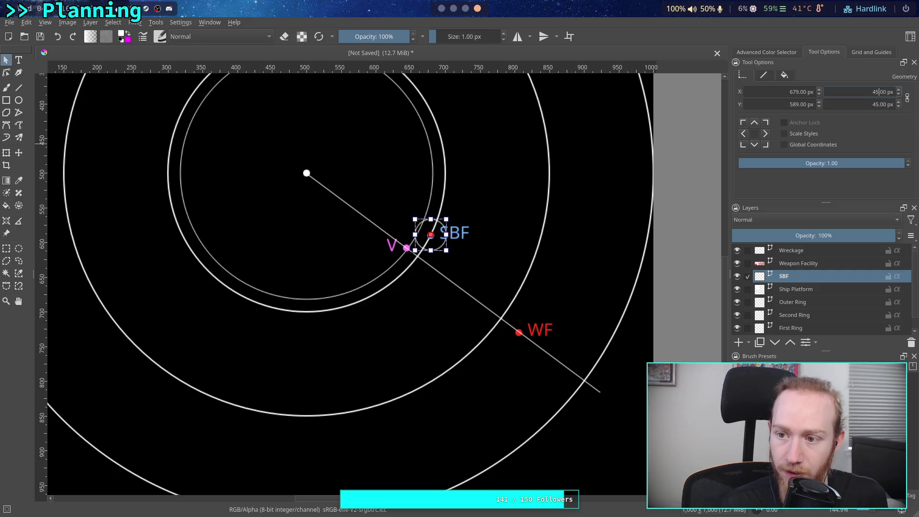
{"action": "type", "text": "8"}
{"action": "key", "text": "ctrl+a"}
{"action": "type", "text": "90"}
{"action": "key", "text": "Return"}
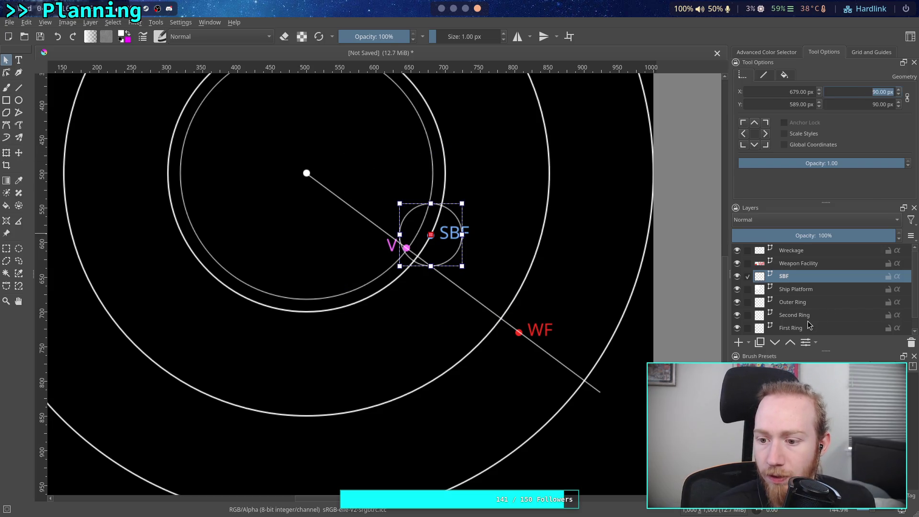
Shift the Wreckage layer's V marker and line slightly down-left, then select the diagonal line.
{"action": "left_click", "coordinate": [798, 252]}
{"action": "scroll", "coordinate": [426, 256], "scroll_direction": "up", "scroll_amount": 4}
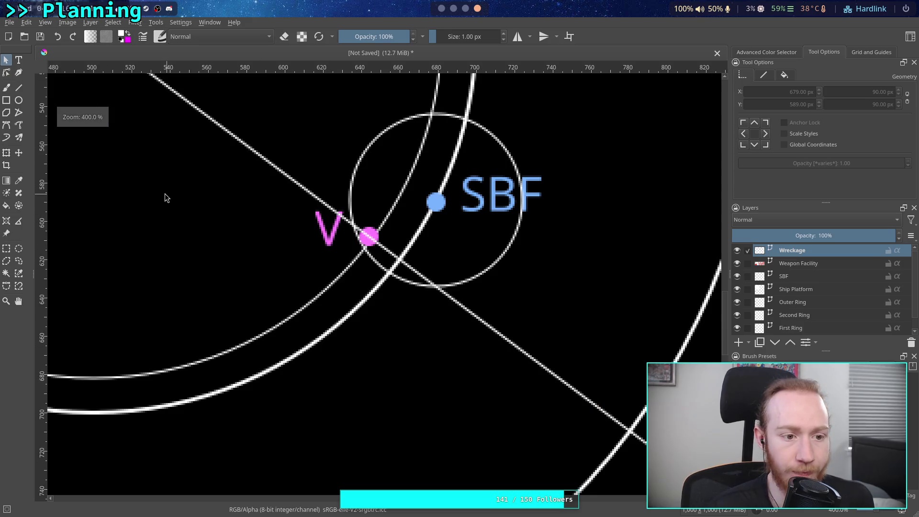
{"action": "left_click", "coordinate": [18, 153]}
{"action": "left_click_drag", "start_coordinate": [248, 193], "coordinate": [244, 203]}
{"action": "key", "text": "1"}
{"action": "left_click_drag", "start_coordinate": [285, 227], "coordinate": [327, 260]}
{"action": "left_click", "coordinate": [6, 60]}
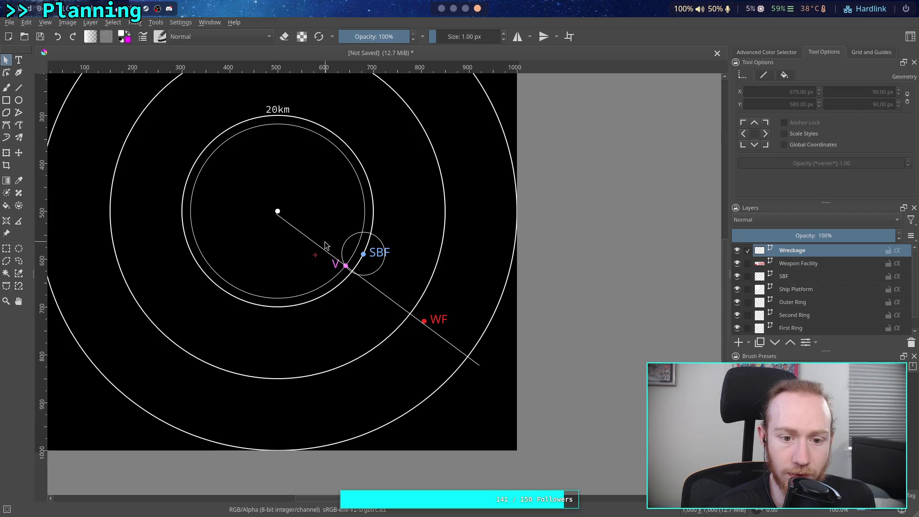
{"action": "left_click", "coordinate": [304, 231]}
{"action": "scroll", "coordinate": [194, 175], "scroll_direction": "up", "scroll_amount": 2}
{"action": "scroll", "coordinate": [267, 198], "scroll_direction": "down", "scroll_amount": 2}
Check the line's endpoint and nudge the WF marker and label back onto it.
{"action": "key", "text": "v"}
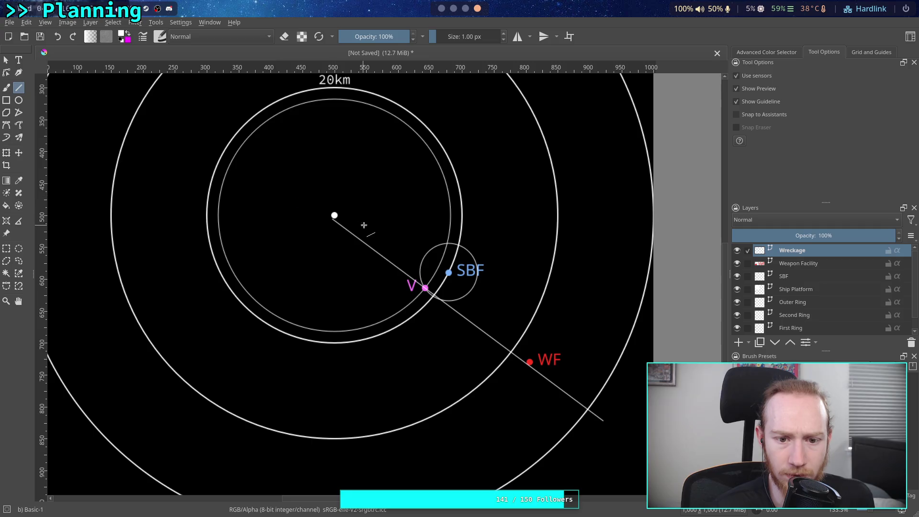
{"action": "left_click", "coordinate": [6, 72]}
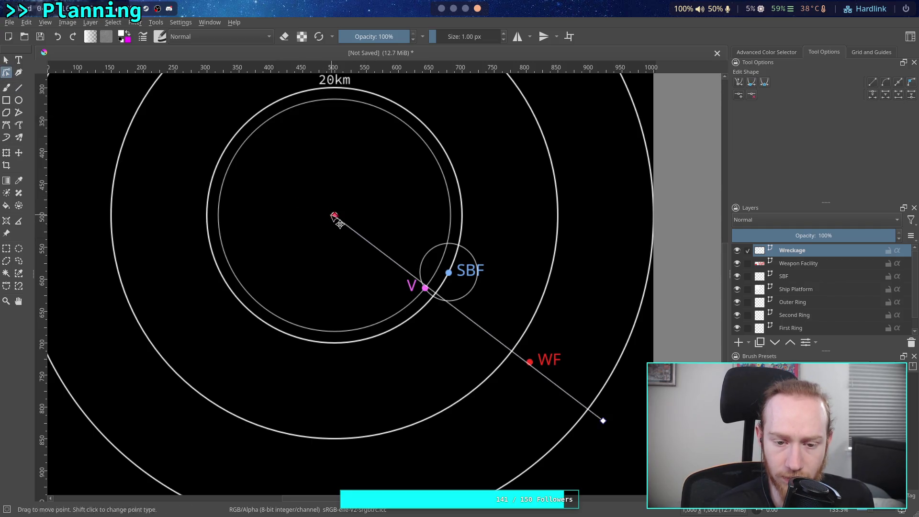
{"action": "scroll", "coordinate": [343, 223], "scroll_direction": "up", "scroll_amount": 8}
{"action": "scroll", "coordinate": [457, 260], "scroll_direction": "down", "scroll_amount": 7}
{"action": "key", "text": "t"}
{"action": "mouse_move", "coordinate": [540, 383]}
{"action": "left_mouse_down"}
{"action": "mouse_move", "coordinate": [565, 353]}
{"action": "mouse_move", "coordinate": [534, 390]}
{"action": "left_mouse_up"}
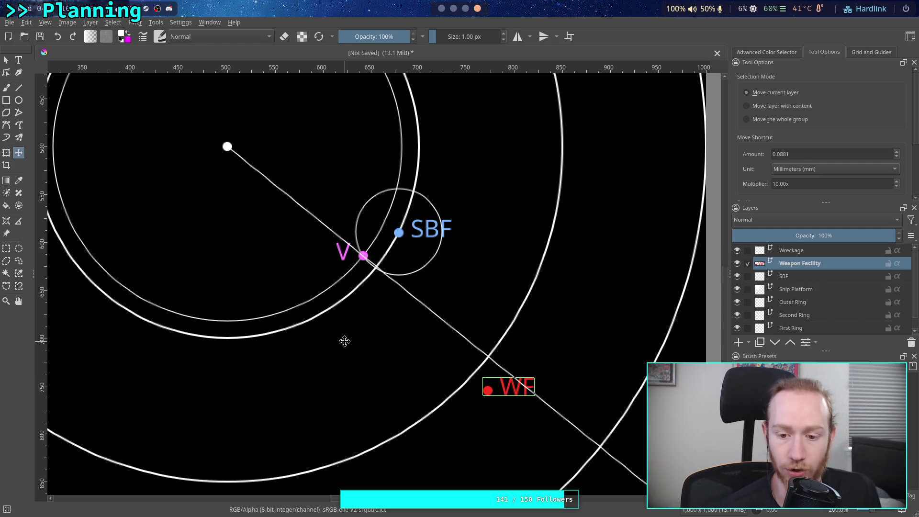
Drag the red WF marker and label around until they sit beside the diagonal line below V and SBF.
{"action": "mouse_move", "coordinate": [503, 385]}
{"action": "left_mouse_down"}
{"action": "mouse_move", "coordinate": [393, 470]}
{"action": "mouse_move", "coordinate": [401, 465]}
{"action": "left_mouse_up"}
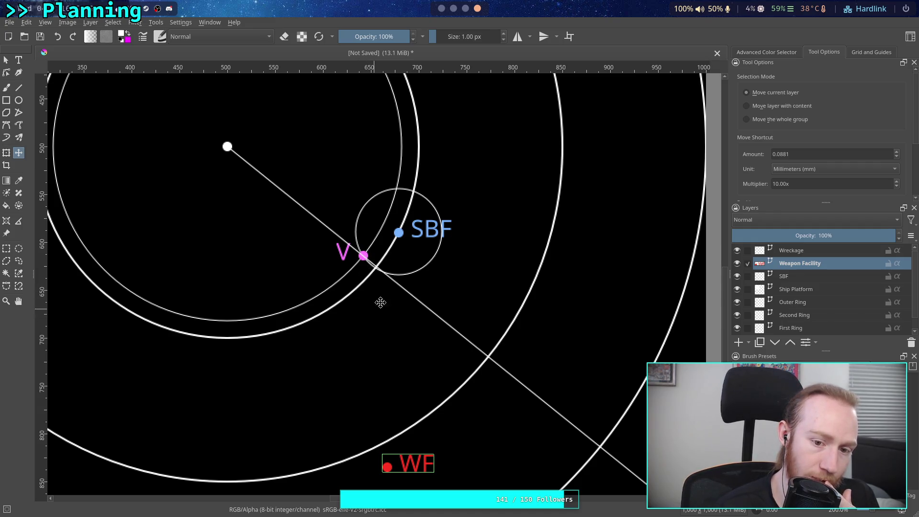
{"action": "mouse_move", "coordinate": [423, 324]}
{"action": "left_mouse_down"}
{"action": "mouse_move", "coordinate": [481, 299]}
{"action": "mouse_move", "coordinate": [500, 316]}
{"action": "left_mouse_up"}
{"action": "mouse_move", "coordinate": [512, 427]}
{"action": "left_mouse_down"}
{"action": "mouse_move", "coordinate": [315, 448]}
{"action": "mouse_move", "coordinate": [163, 404]}
{"action": "mouse_move", "coordinate": [164, 392]}
{"action": "left_mouse_up"}
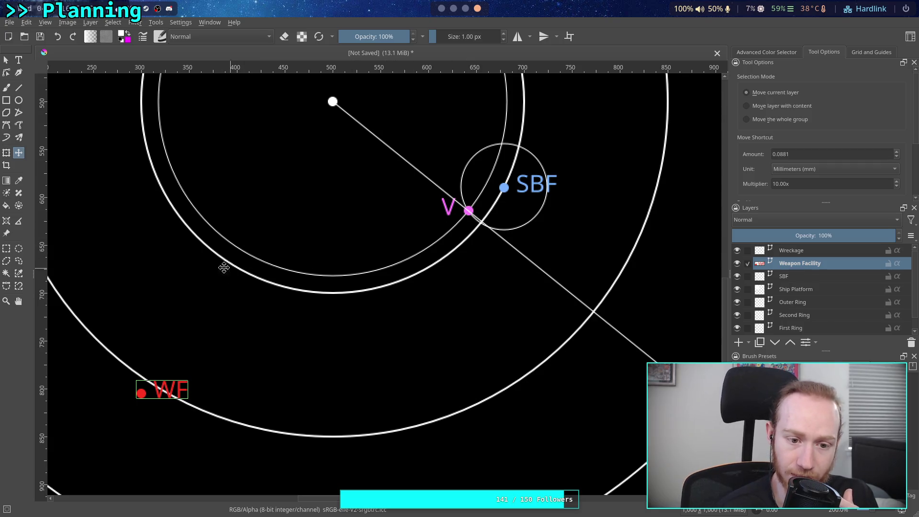
{"action": "mouse_move", "coordinate": [154, 396]}
{"action": "left_mouse_down"}
{"action": "mouse_move", "coordinate": [553, 450]}
{"action": "mouse_move", "coordinate": [594, 401]}
{"action": "mouse_move", "coordinate": [173, 410]}
{"action": "mouse_move", "coordinate": [385, 442]}
{"action": "mouse_move", "coordinate": [178, 420]}
{"action": "mouse_move", "coordinate": [185, 407]}
{"action": "left_mouse_up"}
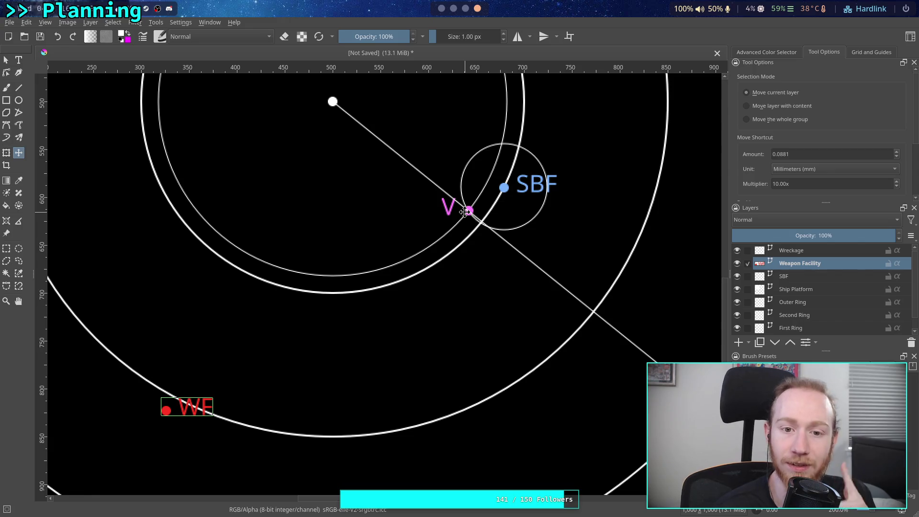
{"action": "mouse_move", "coordinate": [184, 405]}
{"action": "left_mouse_down"}
{"action": "mouse_move", "coordinate": [577, 448]}
{"action": "mouse_move", "coordinate": [625, 355]}
{"action": "left_mouse_up"}
{"action": "scroll", "coordinate": [529, 294], "scroll_direction": "right", "scroll_amount": 5}
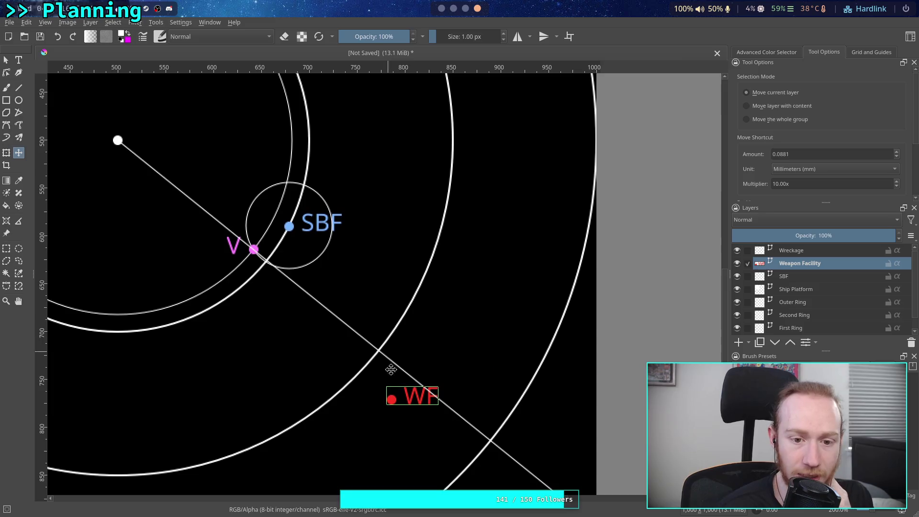
{"action": "mouse_move", "coordinate": [410, 392]}
{"action": "left_mouse_down"}
{"action": "mouse_move", "coordinate": [493, 327]}
{"action": "mouse_move", "coordinate": [475, 322]}
{"action": "left_mouse_up"}
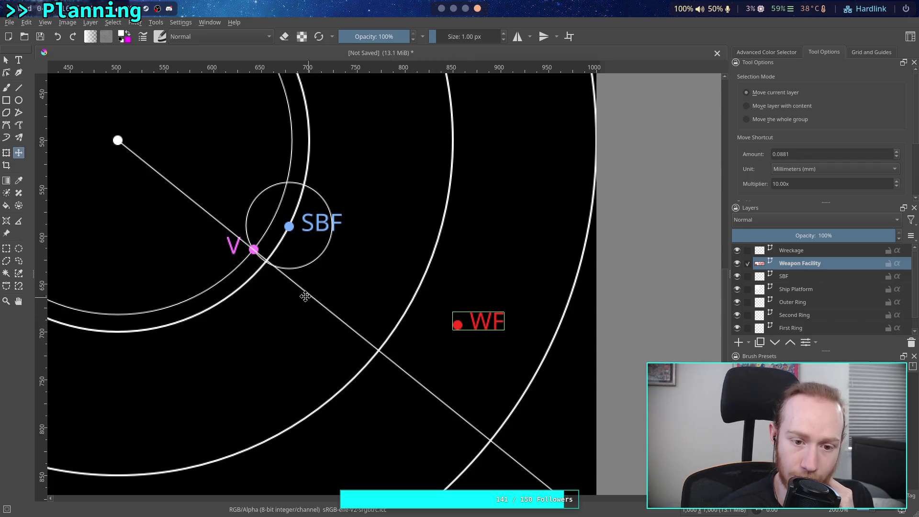
{"action": "mouse_move", "coordinate": [474, 326]}
{"action": "left_mouse_down"}
{"action": "mouse_move", "coordinate": [439, 334]}
{"action": "mouse_move", "coordinate": [439, 358]}
{"action": "left_mouse_up"}
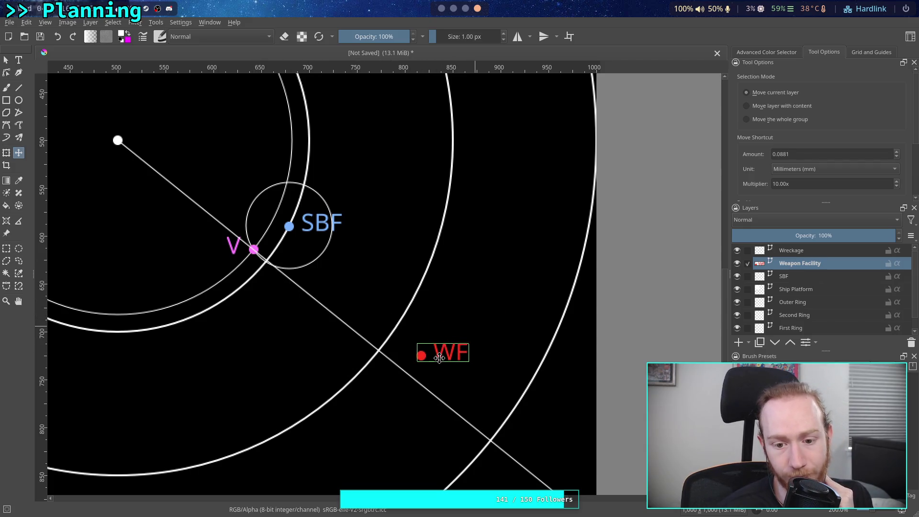
{"action": "scroll", "coordinate": [469, 8], "scroll_direction": "up", "scroll_amount": 1}
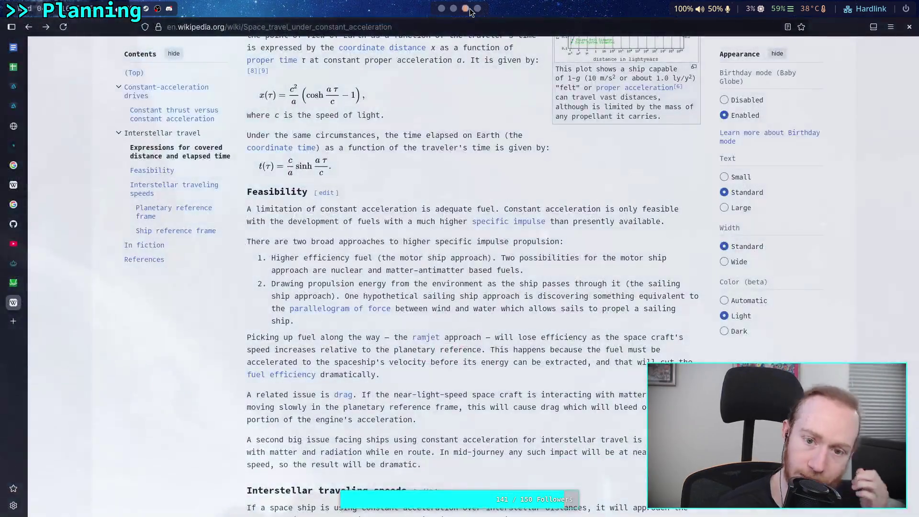
Set the Weapon Facility card's distance to 36.9km, then switch back to the Krita map.
{"action": "scroll", "coordinate": [451, 13], "scroll_direction": "up", "scroll_amount": 2}
{"action": "left_click", "coordinate": [473, 414]}
{"action": "left_click", "coordinate": [474, 416]}
{"action": "type", "text": "36.9km"}
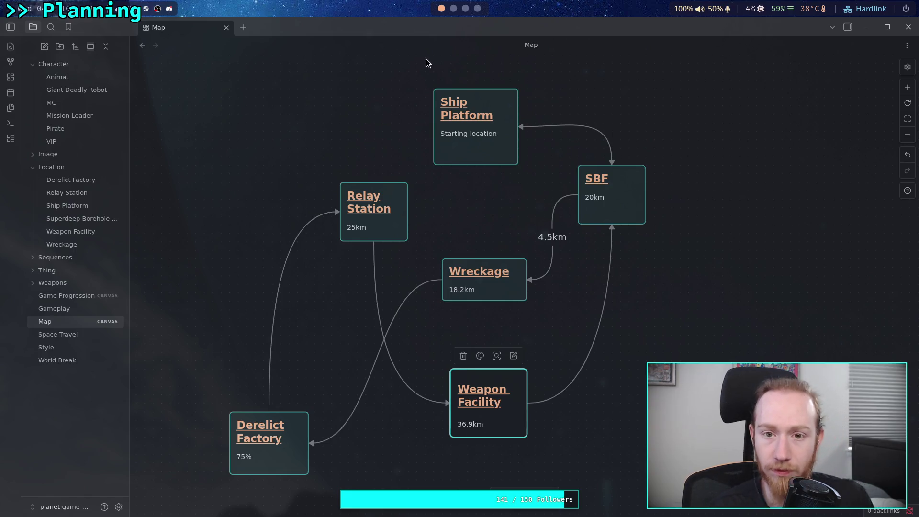
{"action": "key", "text": "super+Right"}
{"action": "key", "text": "super+Right"}
{"action": "key", "text": "super+Right"}
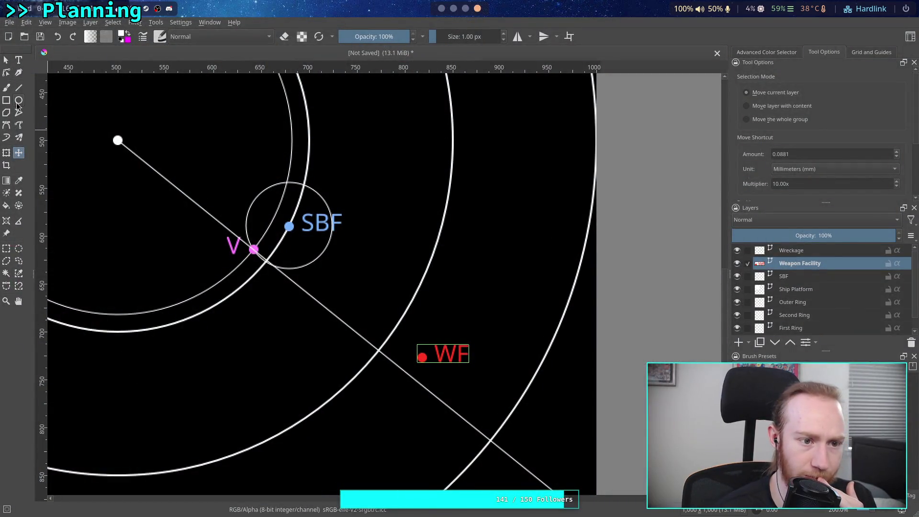
Draw a 738 × 738 px circle with the Ellipse tool, centred on the map's centre dot.
{"action": "left_click", "coordinate": [18, 101]}
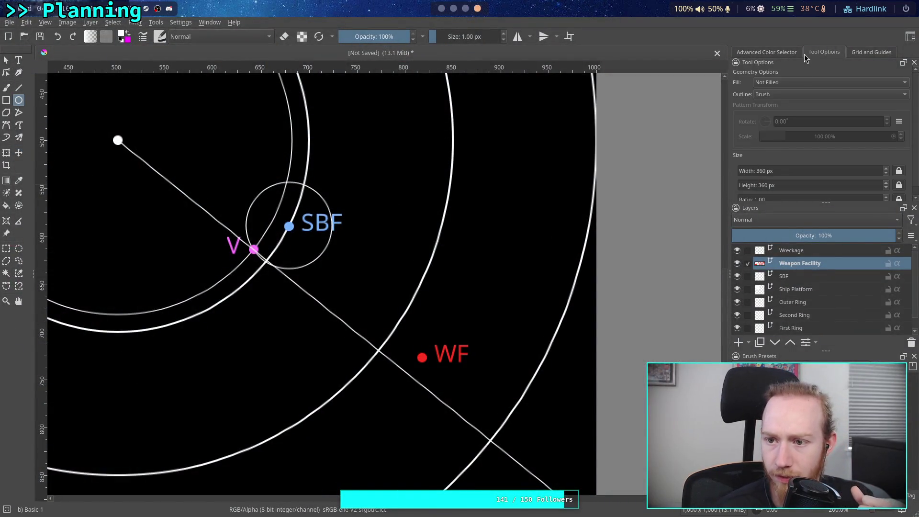
{"action": "scroll", "coordinate": [791, 154], "scroll_direction": "down", "scroll_amount": 1}
{"action": "left_click", "coordinate": [764, 160]}
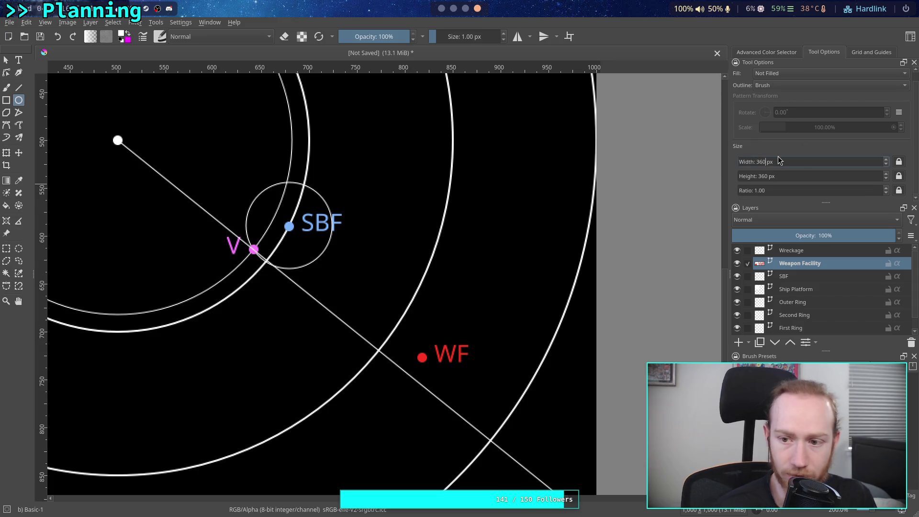
{"action": "key", "text": "BackSpace"}
{"action": "type", "text": "9*2"}
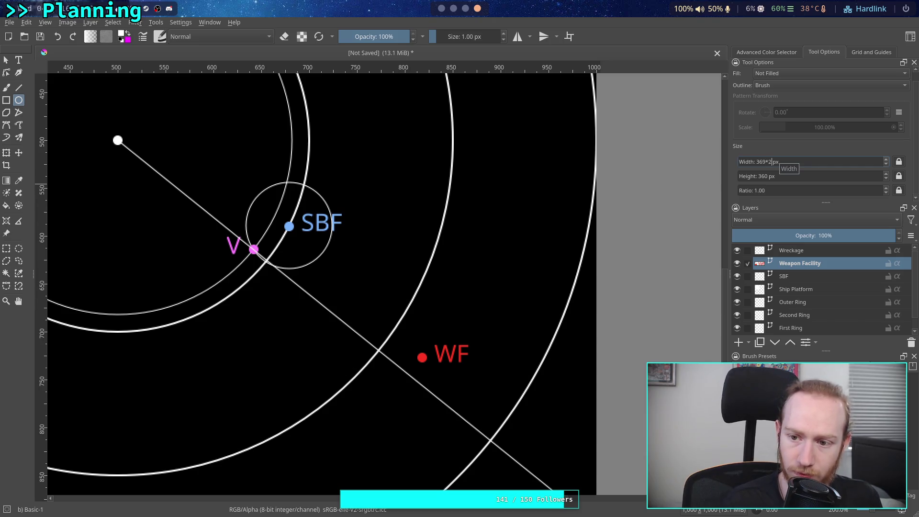
{"action": "left_click", "coordinate": [776, 175]}
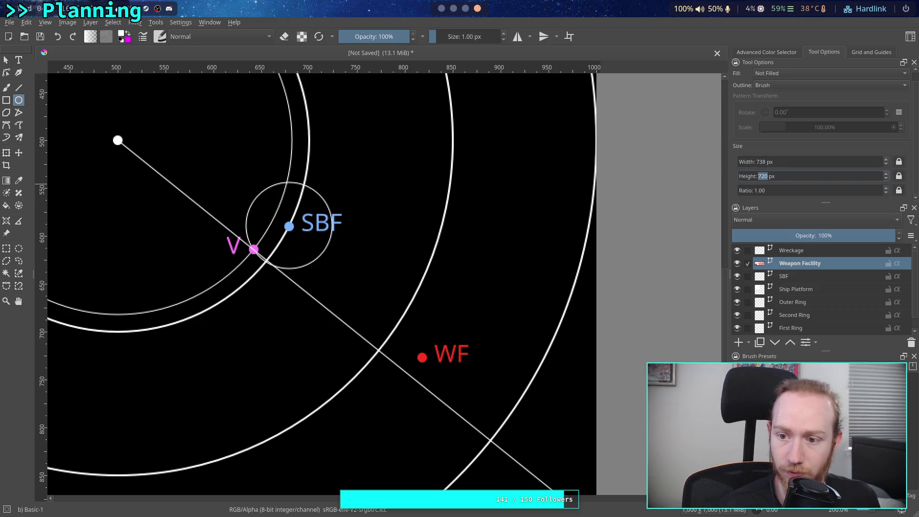
{"action": "type", "text": "8"}
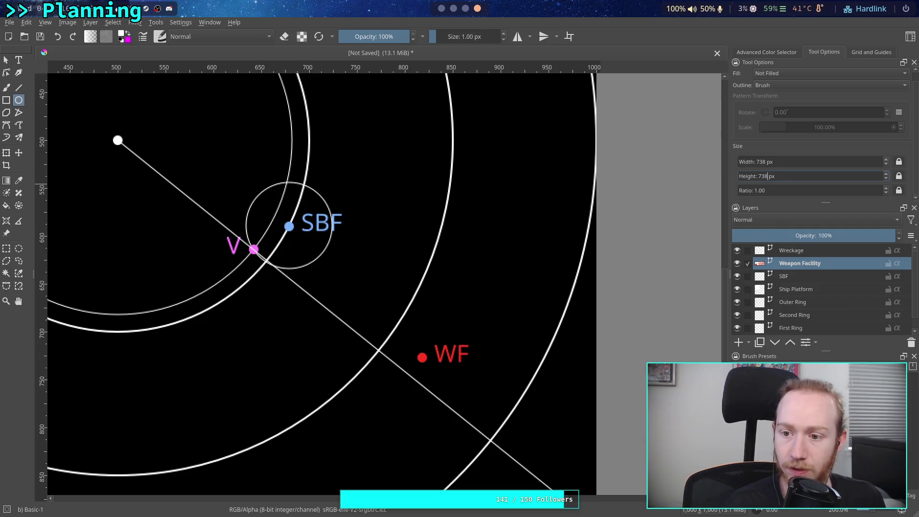
{"action": "scroll", "coordinate": [416, 205], "scroll_direction": "down", "scroll_amount": 4}
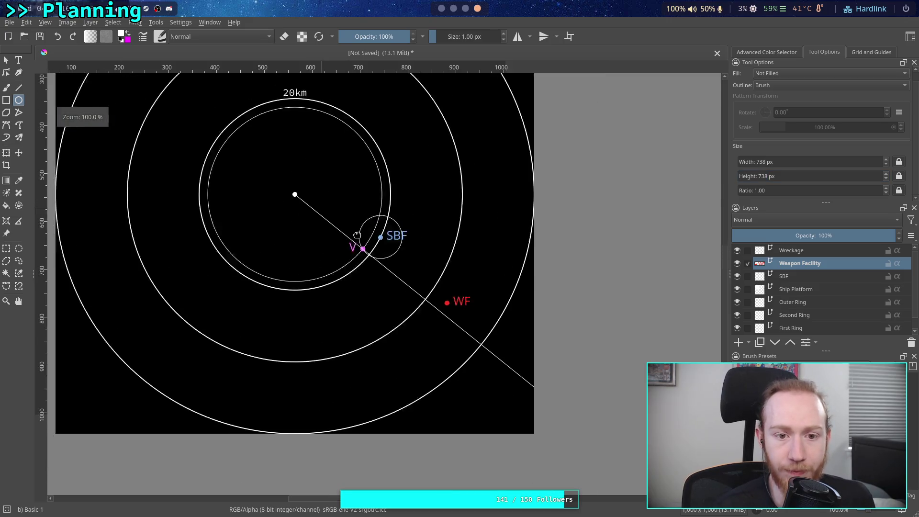
{"action": "scroll", "coordinate": [206, 98], "scroll_direction": "up", "scroll_amount": 1}
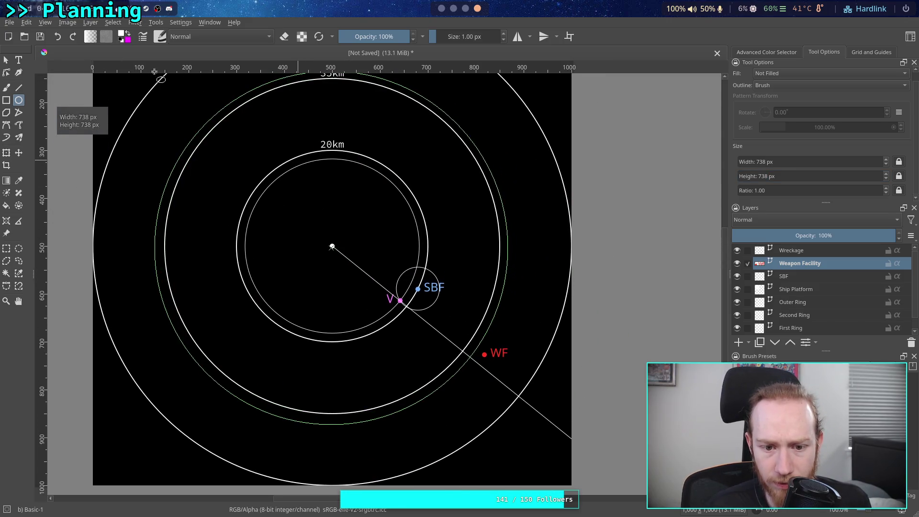
{"action": "scroll", "coordinate": [163, 81], "scroll_direction": "up", "scroll_amount": 1}
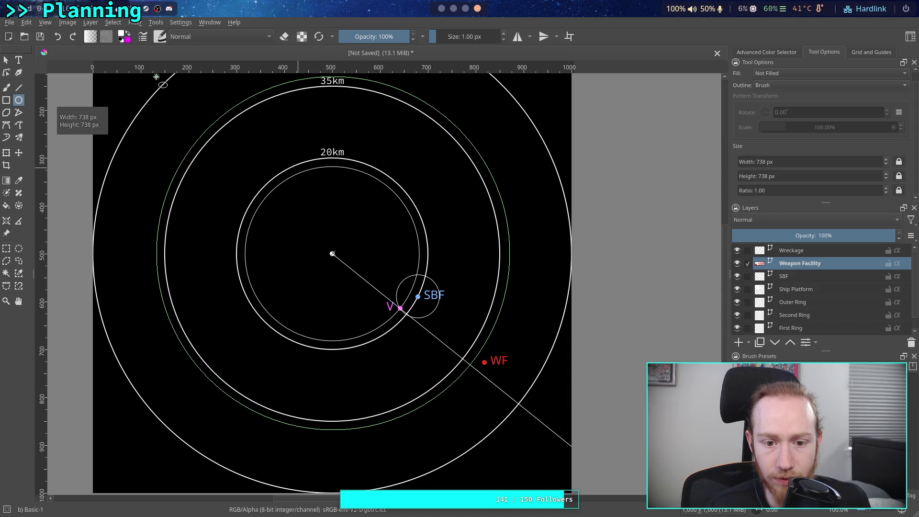
{"action": "left_click_drag", "start_coordinate": [156, 78], "coordinate": [156, 77]}
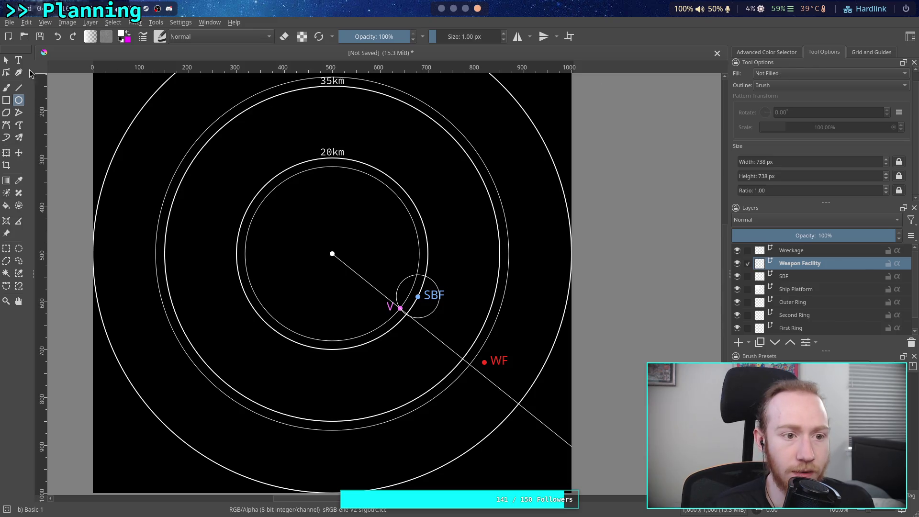
Select the new circle and confirm its X position is 500 px.
{"action": "left_click", "coordinate": [6, 60]}
{"action": "left_click", "coordinate": [236, 113]}
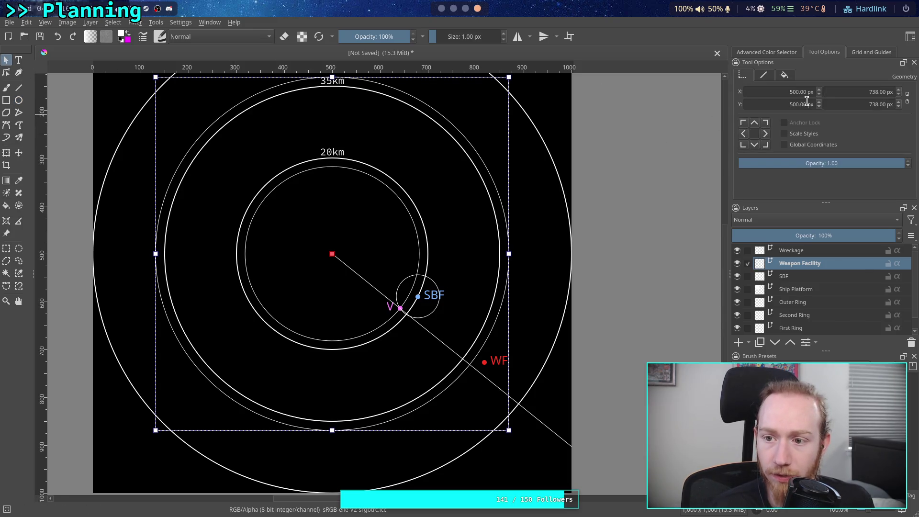
{"action": "left_click", "coordinate": [820, 89]}
{"action": "left_click", "coordinate": [820, 95]}
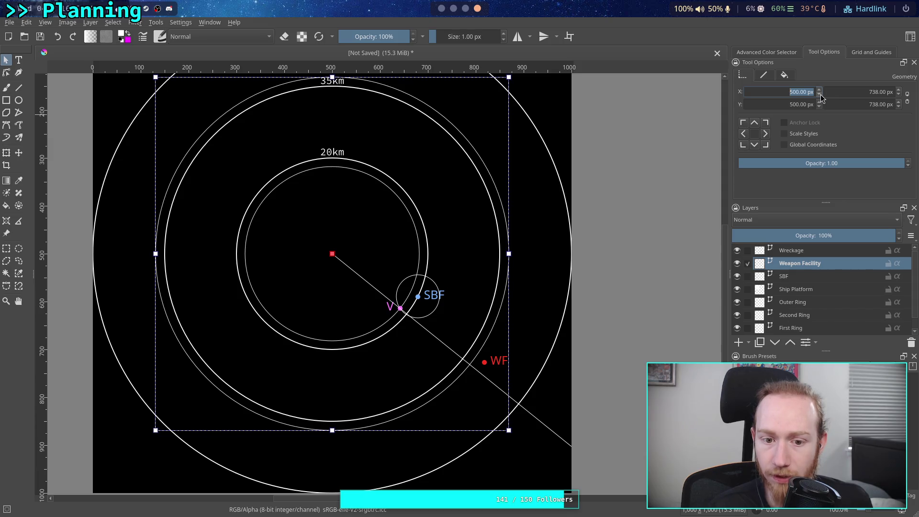
Zoom in, box-select the WF label and red dot, and drag them down-left.
{"action": "scroll", "coordinate": [526, 230], "scroll_direction": "up", "scroll_amount": 2}
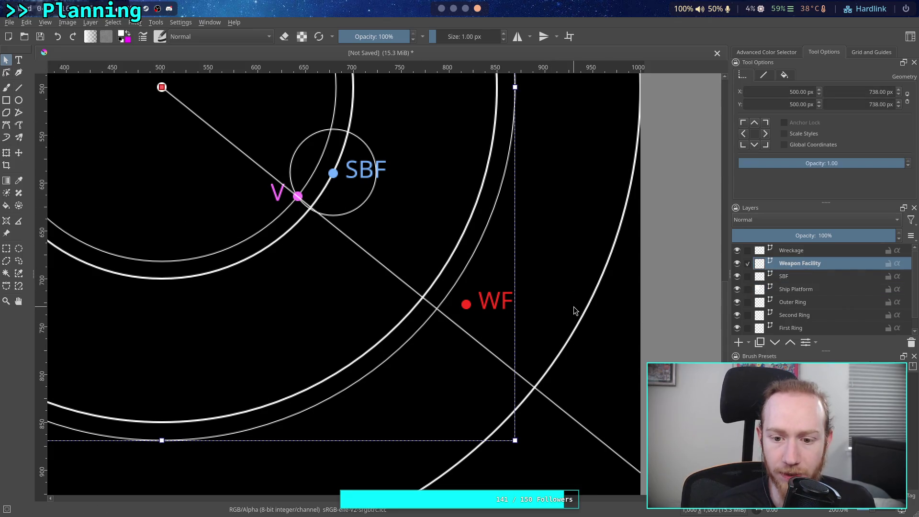
{"action": "left_click_drag", "start_coordinate": [540, 275], "coordinate": [447, 328]}
{"action": "left_click", "coordinate": [539, 293]}
{"action": "left_click_drag", "start_coordinate": [547, 283], "coordinate": [451, 324]}
{"action": "mouse_move", "coordinate": [501, 290]}
{"action": "left_mouse_down"}
{"action": "mouse_move", "coordinate": [489, 311]}
{"action": "mouse_move", "coordinate": [431, 339]}
{"action": "mouse_move", "coordinate": [483, 263]}
{"action": "mouse_move", "coordinate": [485, 277]}
{"action": "mouse_move", "coordinate": [435, 318]}
{"action": "mouse_move", "coordinate": [434, 335]}
{"action": "left_mouse_up"}
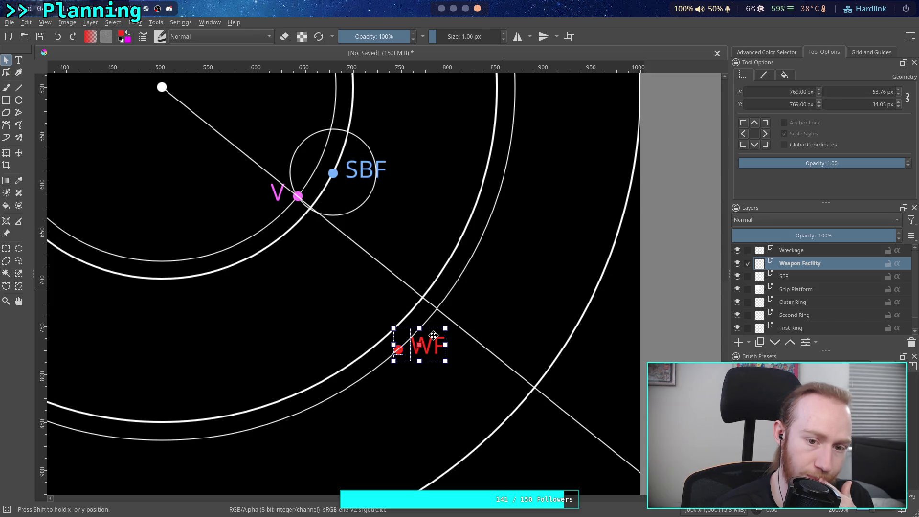
Settle the WF dot onto the 738 px ring by the radial line, then select that ring.
{"action": "left_click_drag", "start_coordinate": [434, 335], "coordinate": [499, 257]}
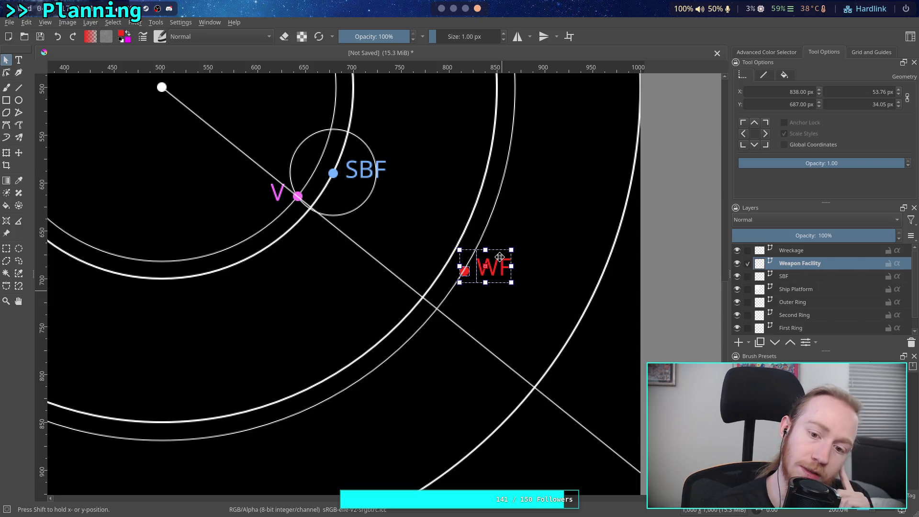
{"action": "mouse_move", "coordinate": [499, 257]}
{"action": "left_mouse_down"}
{"action": "mouse_move", "coordinate": [196, 91]}
{"action": "mouse_move", "coordinate": [288, 102]}
{"action": "mouse_move", "coordinate": [475, 83]}
{"action": "mouse_move", "coordinate": [258, 85]}
{"action": "mouse_move", "coordinate": [412, 97]}
{"action": "mouse_move", "coordinate": [415, 237]}
{"action": "mouse_move", "coordinate": [384, 318]}
{"action": "mouse_move", "coordinate": [480, 151]}
{"action": "mouse_move", "coordinate": [242, 103]}
{"action": "mouse_move", "coordinate": [374, 335]}
{"action": "mouse_move", "coordinate": [165, 431]}
{"action": "mouse_move", "coordinate": [222, 428]}
{"action": "mouse_move", "coordinate": [509, 207]}
{"action": "mouse_move", "coordinate": [196, 421]}
{"action": "mouse_move", "coordinate": [256, 419]}
{"action": "mouse_move", "coordinate": [314, 369]}
{"action": "mouse_move", "coordinate": [218, 418]}
{"action": "mouse_move", "coordinate": [551, 227]}
{"action": "mouse_move", "coordinate": [471, 306]}
{"action": "mouse_move", "coordinate": [456, 305]}
{"action": "mouse_move", "coordinate": [366, 162]}
{"action": "mouse_move", "coordinate": [184, 81]}
{"action": "mouse_move", "coordinate": [194, 79]}
{"action": "mouse_move", "coordinate": [314, 157]}
{"action": "mouse_move", "coordinate": [371, 162]}
{"action": "mouse_move", "coordinate": [332, 186]}
{"action": "mouse_move", "coordinate": [370, 135]}
{"action": "mouse_move", "coordinate": [356, 178]}
{"action": "mouse_move", "coordinate": [321, 217]}
{"action": "mouse_move", "coordinate": [219, 260]}
{"action": "mouse_move", "coordinate": [292, 260]}
{"action": "mouse_move", "coordinate": [199, 239]}
{"action": "mouse_move", "coordinate": [70, 229]}
{"action": "mouse_move", "coordinate": [318, 189]}
{"action": "mouse_move", "coordinate": [352, 158]}
{"action": "mouse_move", "coordinate": [453, 317]}
{"action": "mouse_move", "coordinate": [366, 190]}
{"action": "mouse_move", "coordinate": [365, 154]}
{"action": "mouse_move", "coordinate": [468, 201]}
{"action": "mouse_move", "coordinate": [328, 163]}
{"action": "mouse_move", "coordinate": [378, 175]}
{"action": "mouse_move", "coordinate": [441, 207]}
{"action": "mouse_move", "coordinate": [491, 245]}
{"action": "mouse_move", "coordinate": [492, 281]}
{"action": "mouse_move", "coordinate": [320, 133]}
{"action": "mouse_move", "coordinate": [522, 224]}
{"action": "mouse_move", "coordinate": [487, 235]}
{"action": "mouse_move", "coordinate": [503, 253]}
{"action": "mouse_move", "coordinate": [484, 279]}
{"action": "left_mouse_up"}
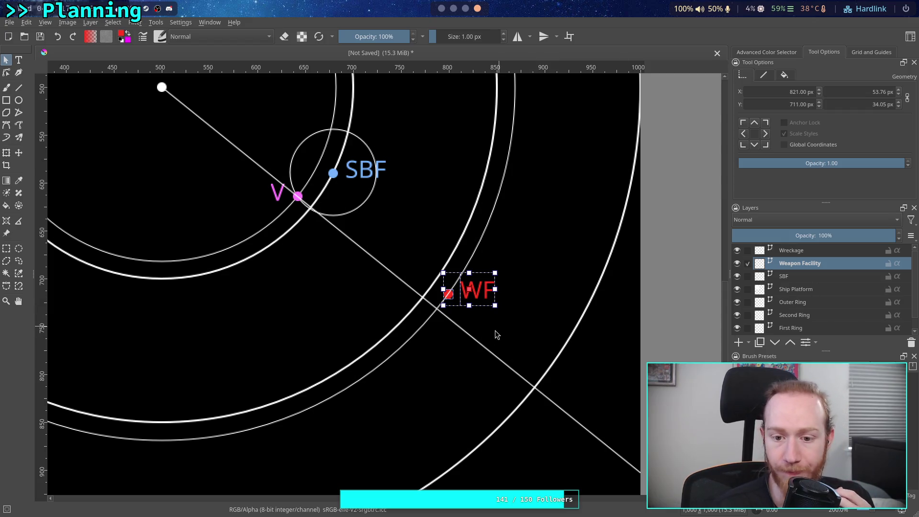
{"action": "left_click", "coordinate": [403, 350]}
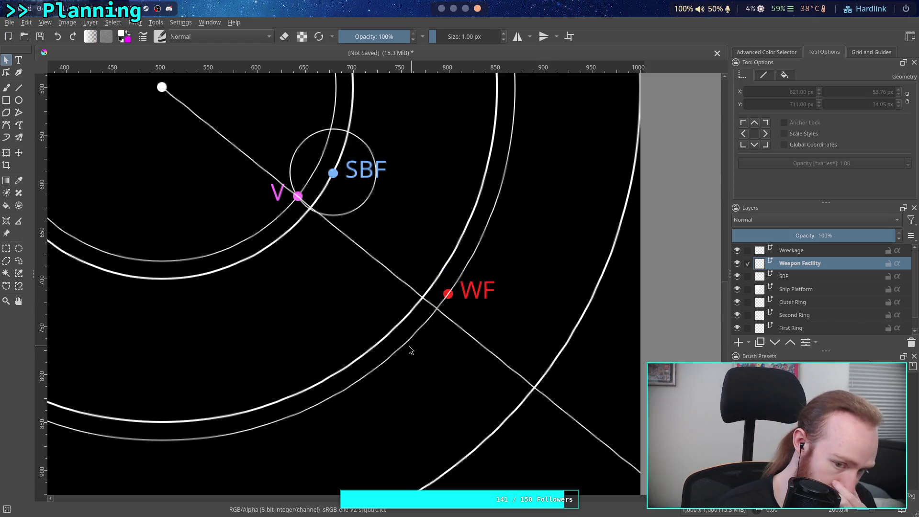
{"action": "left_click", "coordinate": [409, 344]}
{"action": "right_click", "coordinate": [408, 344]}
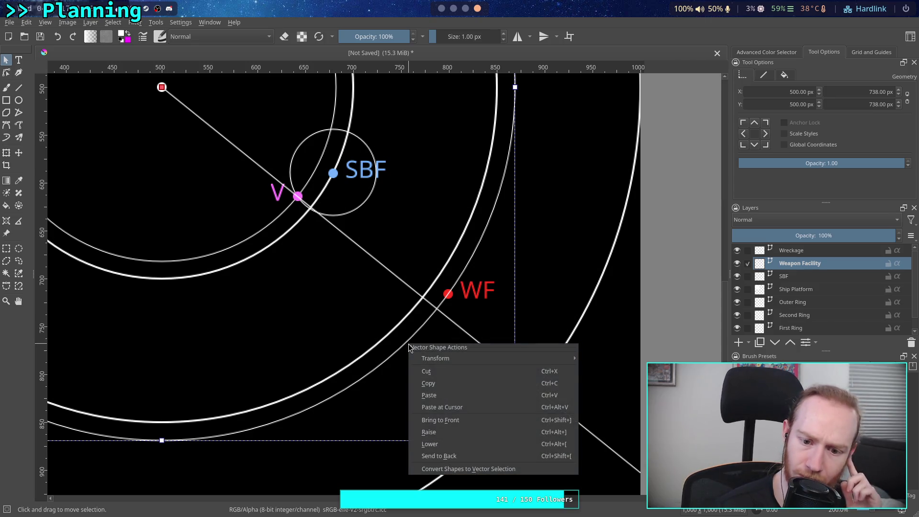
{"action": "left_click", "coordinate": [446, 451]}
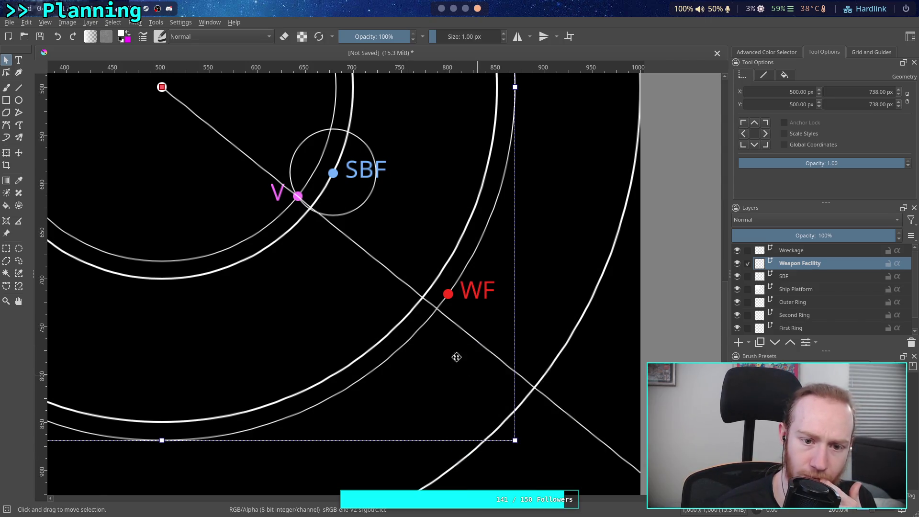
{"action": "left_click", "coordinate": [801, 257]}
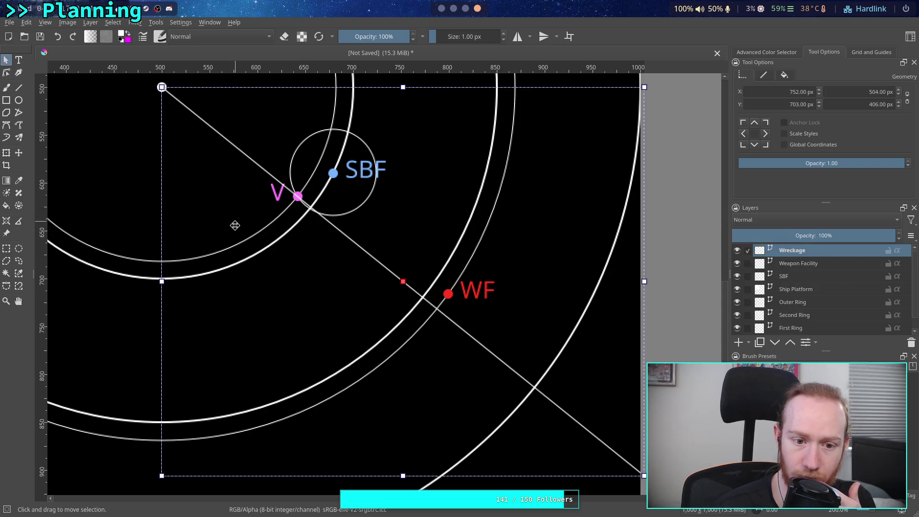
{"action": "left_click", "coordinate": [129, 232]}
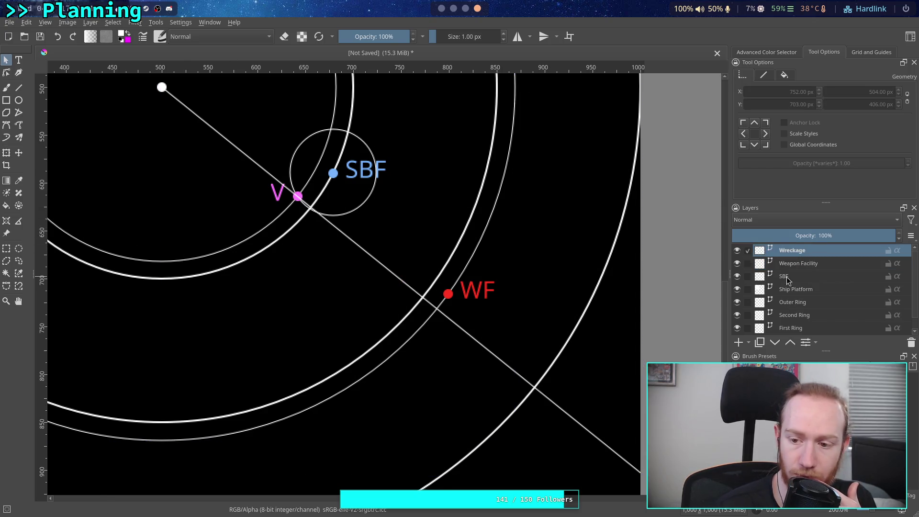
{"action": "left_click", "coordinate": [807, 277]}
{"action": "left_click", "coordinate": [410, 223]}
{"action": "left_click", "coordinate": [357, 208]}
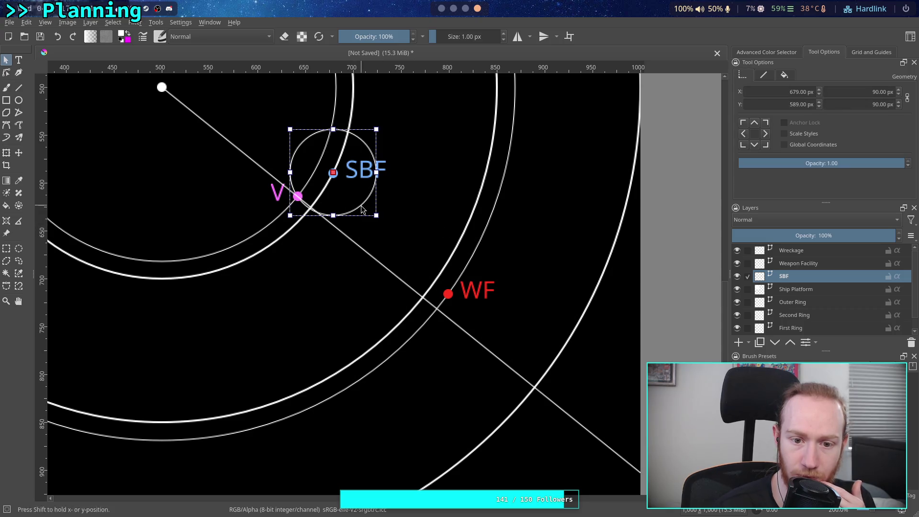
{"action": "right_click", "coordinate": [363, 206]}
{"action": "key", "text": "Escape"}
{"action": "left_click", "coordinate": [251, 235]}
{"action": "right_click", "coordinate": [252, 235]}
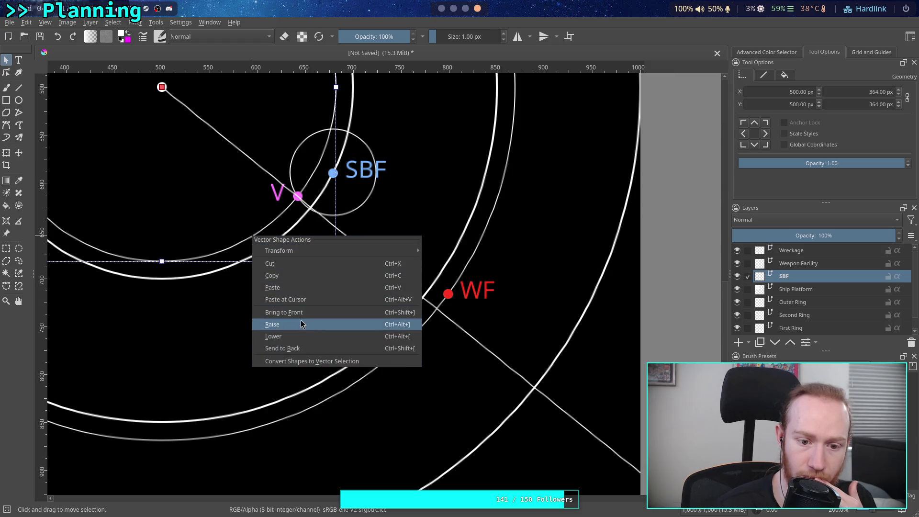
{"action": "left_click", "coordinate": [294, 348]}
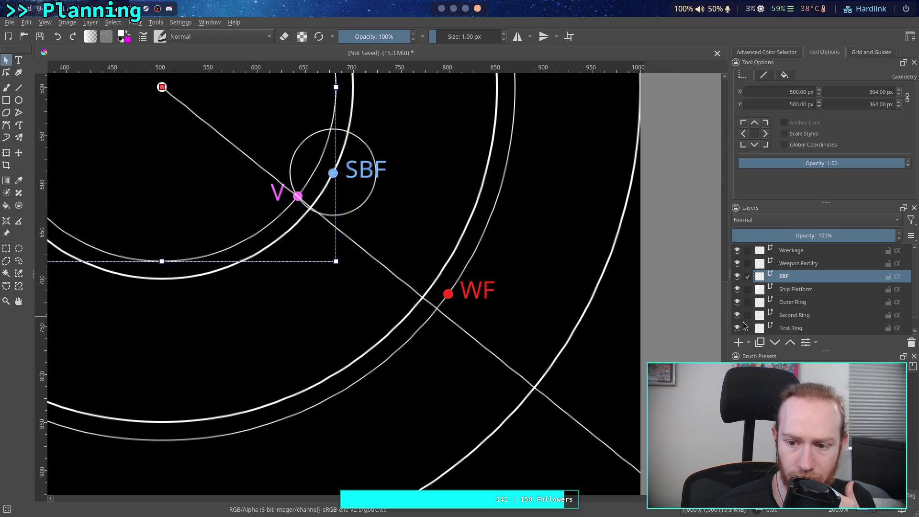
{"action": "left_click", "coordinate": [809, 251]}
{"action": "left_click", "coordinate": [349, 238]}
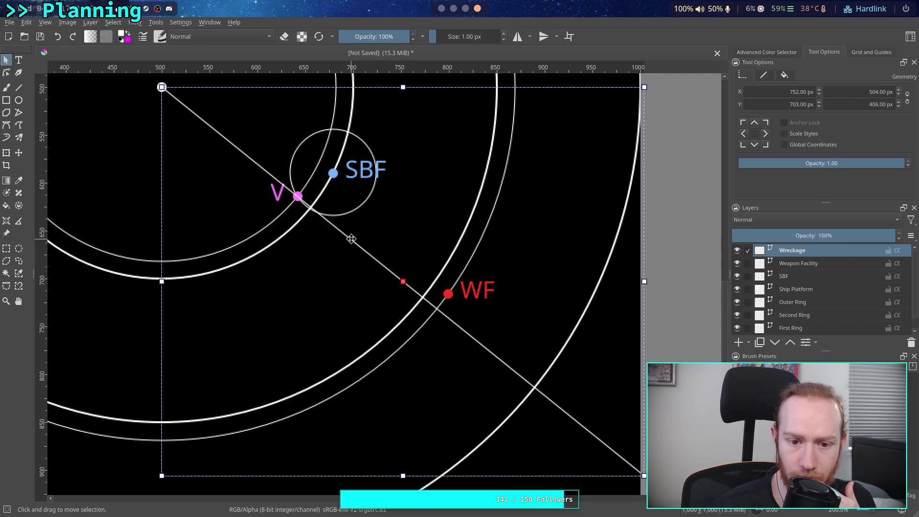
{"action": "right_click", "coordinate": [349, 239]}
{"action": "left_click", "coordinate": [405, 357]}
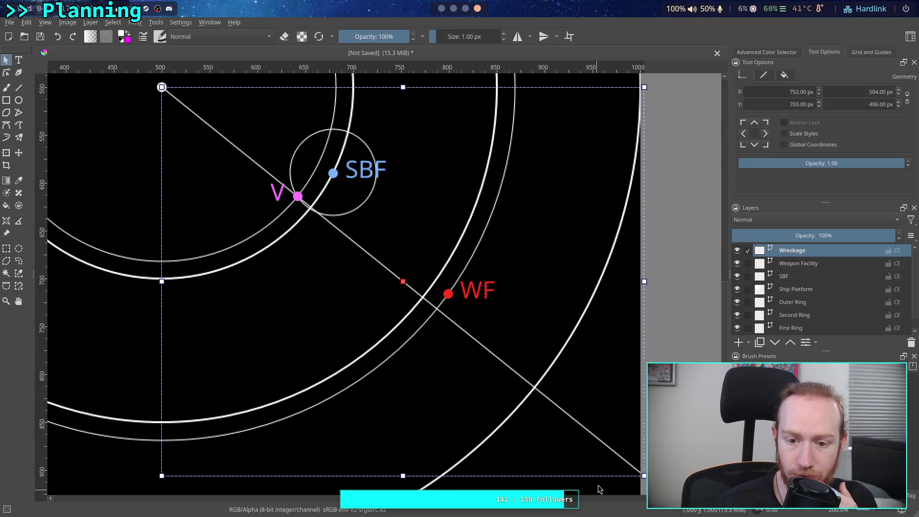
{"action": "left_click", "coordinate": [458, 355]}
{"action": "scroll", "coordinate": [458, 356], "scroll_direction": "down", "scroll_amount": 1}
{"action": "scroll", "coordinate": [406, 306], "scroll_direction": "left", "scroll_amount": 2}
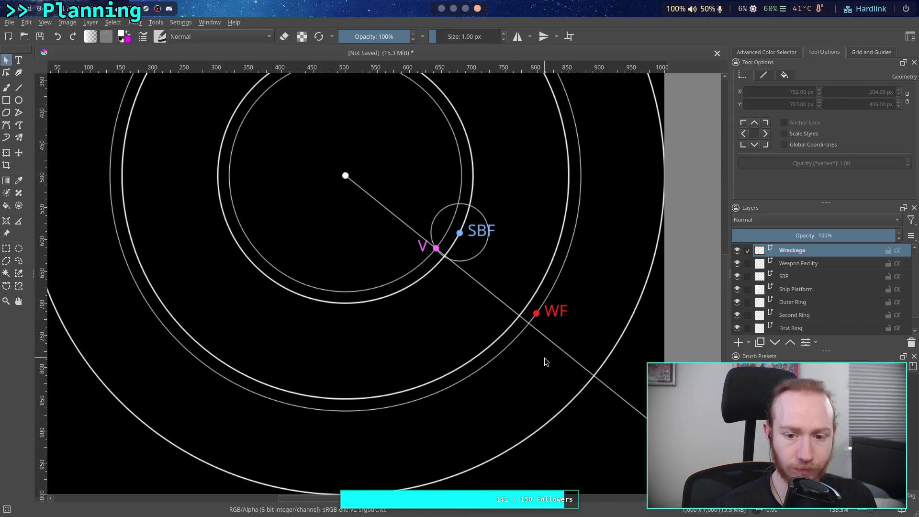
{"action": "scroll", "coordinate": [445, 9], "scroll_direction": "up", "scroll_amount": 3}
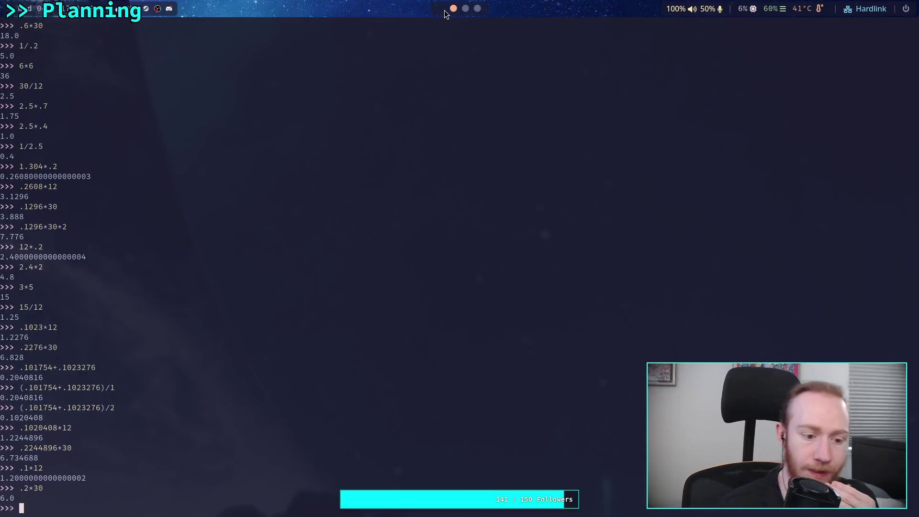
{"action": "scroll", "coordinate": [445, 9], "scroll_direction": "down", "scroll_amount": 3}
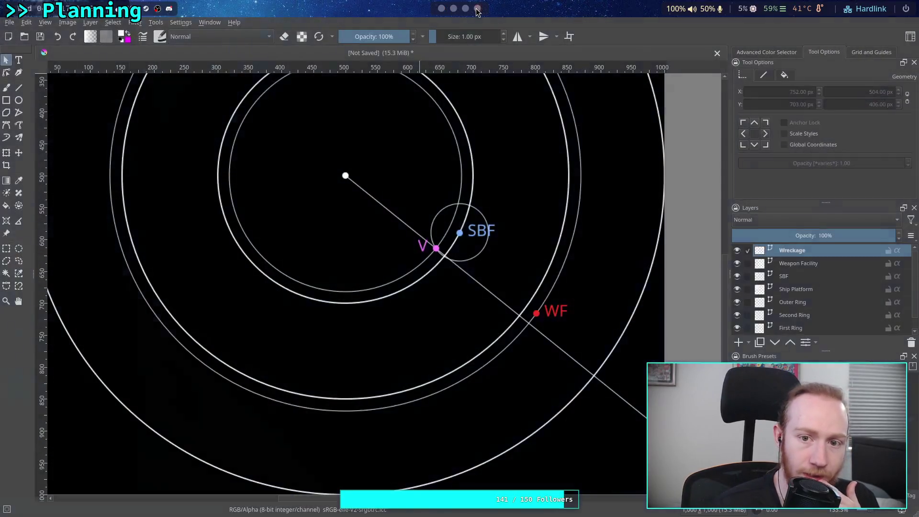
Look through the SBF and Wreckage layer context menus without changing anything.
{"action": "left_click", "coordinate": [808, 276]}
{"action": "right_click", "coordinate": [803, 277]}
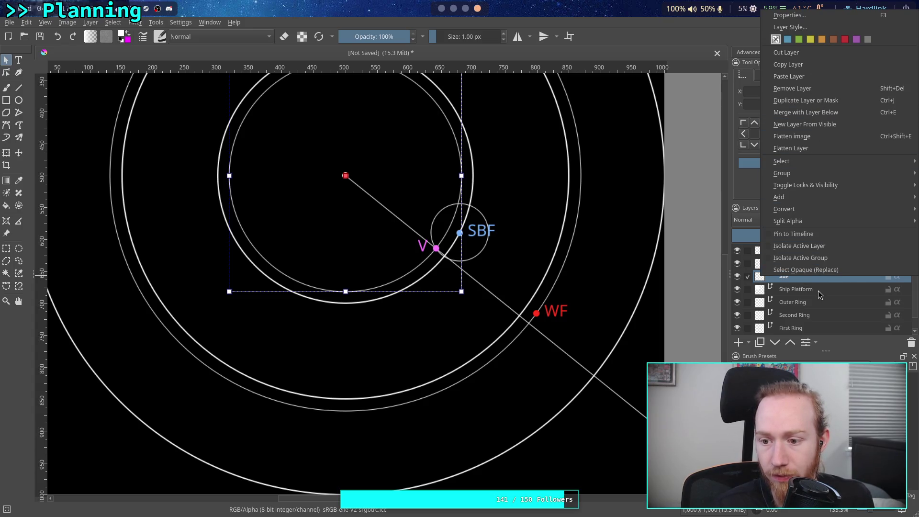
{"action": "left_click", "coordinate": [817, 291]}
{"action": "left_click", "coordinate": [815, 267]}
{"action": "left_click", "coordinate": [812, 251]}
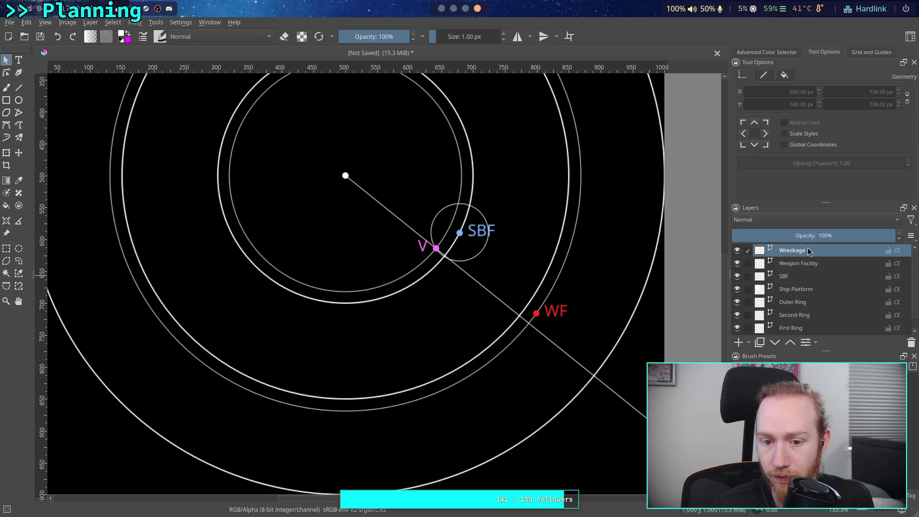
{"action": "right_click", "coordinate": [812, 253]}
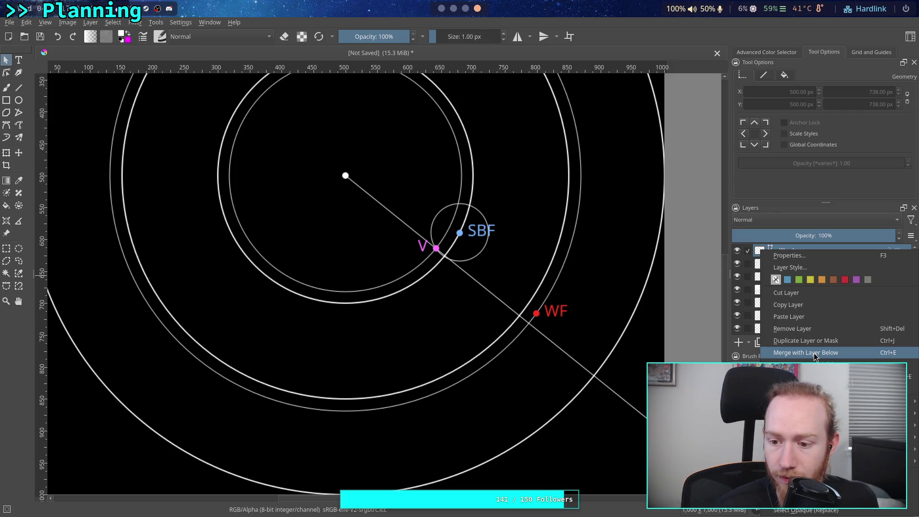
{"action": "left_click", "coordinate": [796, 196]}
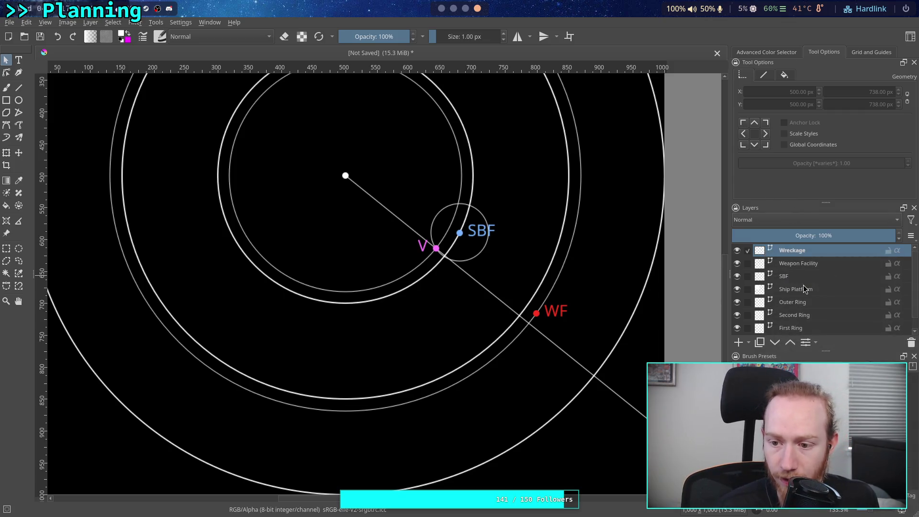
Duplicate the Weapon Facility layer and rename the copy 'Relay'.
{"action": "left_click", "coordinate": [797, 276]}
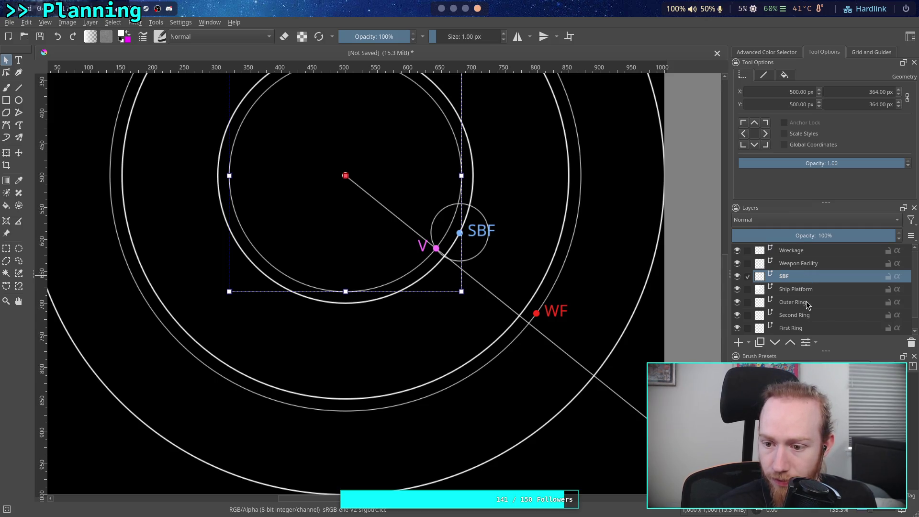
{"action": "left_click", "coordinate": [805, 264]}
{"action": "right_click", "coordinate": [805, 264]}
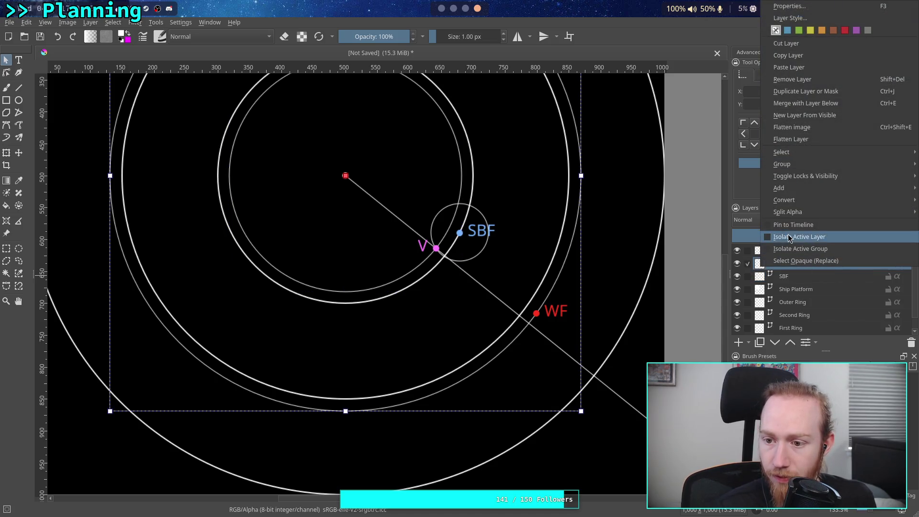
{"action": "left_click", "coordinate": [806, 91]}
{"action": "double_click", "coordinate": [809, 264]}
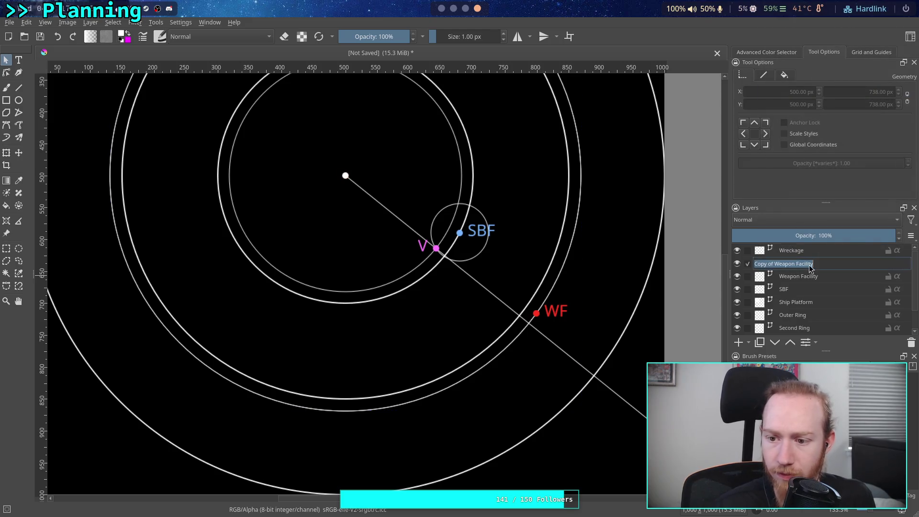
{"action": "type", "text": "Relay"}
{"action": "key", "text": "Return"}
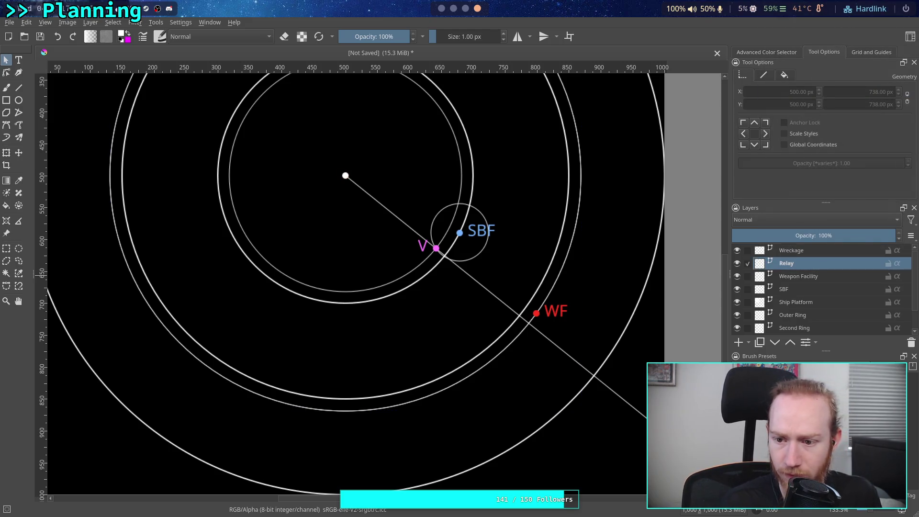
Hide the Weapon Facility layer and move the copied WF marker inward between the rings.
{"action": "left_click", "coordinate": [553, 289]}
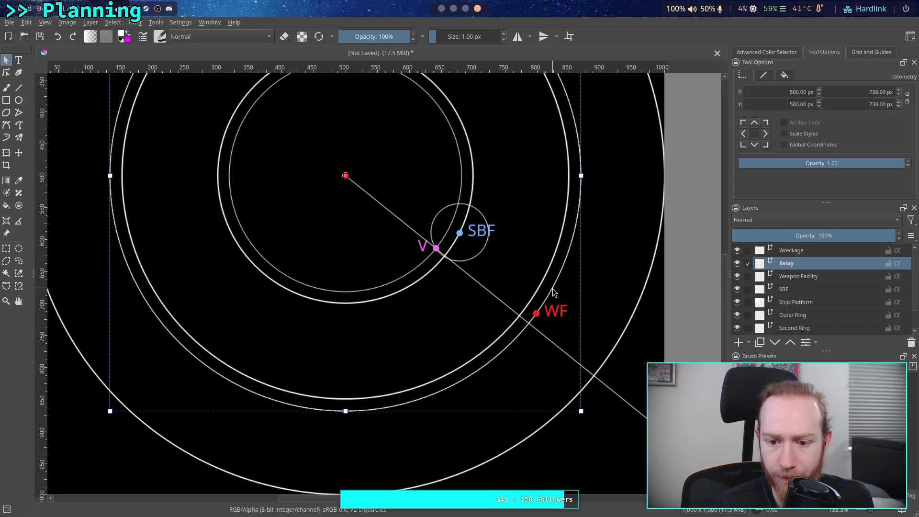
{"action": "left_click", "coordinate": [688, 267]}
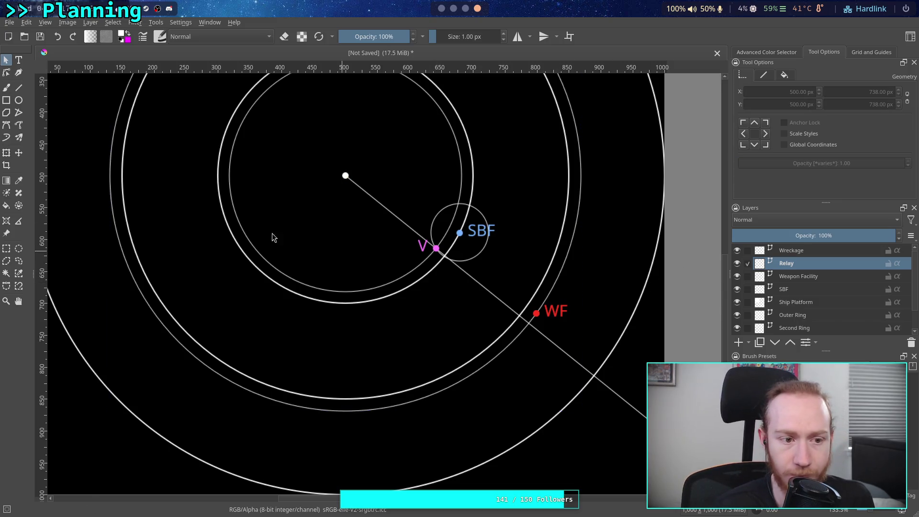
{"action": "key", "text": "ctrl+h"}
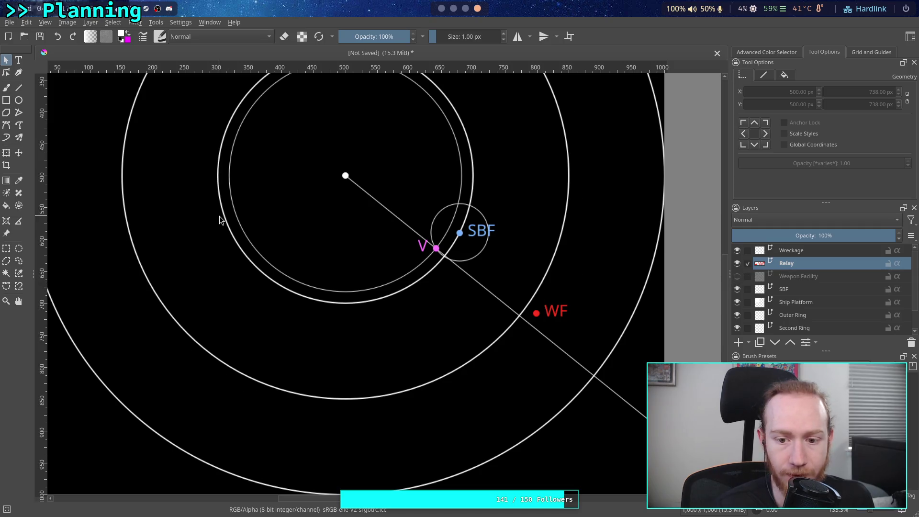
{"action": "left_click", "coordinate": [19, 153]}
{"action": "mouse_move", "coordinate": [568, 307]}
{"action": "left_mouse_down"}
{"action": "mouse_move", "coordinate": [431, 330]}
{"action": "mouse_move", "coordinate": [426, 278]}
{"action": "mouse_move", "coordinate": [450, 274]}
{"action": "mouse_move", "coordinate": [435, 283]}
{"action": "left_mouse_up"}
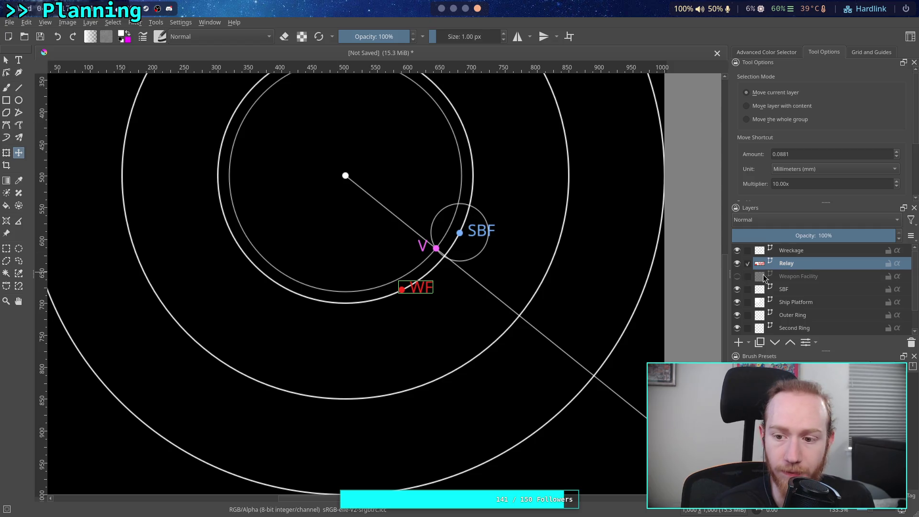
Show Weapon Facility again and set the copied WF label's fill to orange.
{"action": "left_click", "coordinate": [738, 276]}
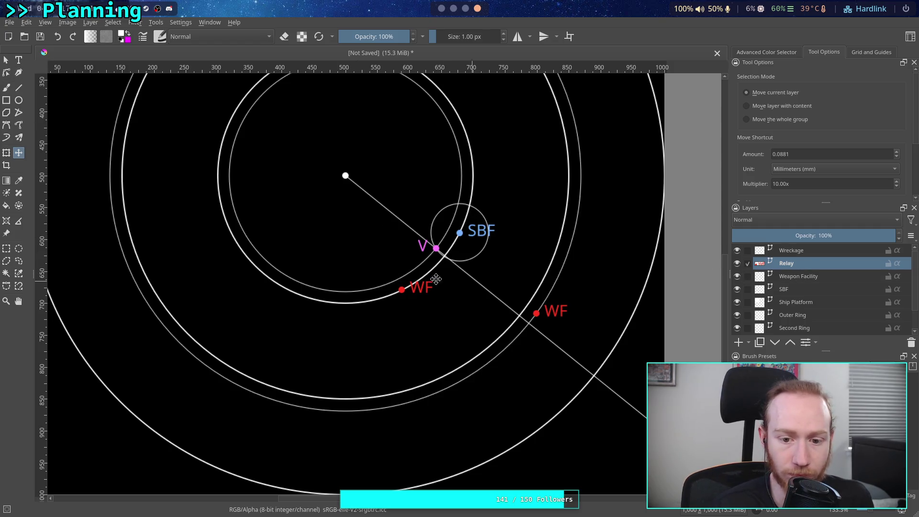
{"action": "left_click", "coordinate": [6, 59]}
{"action": "left_click", "coordinate": [429, 295]}
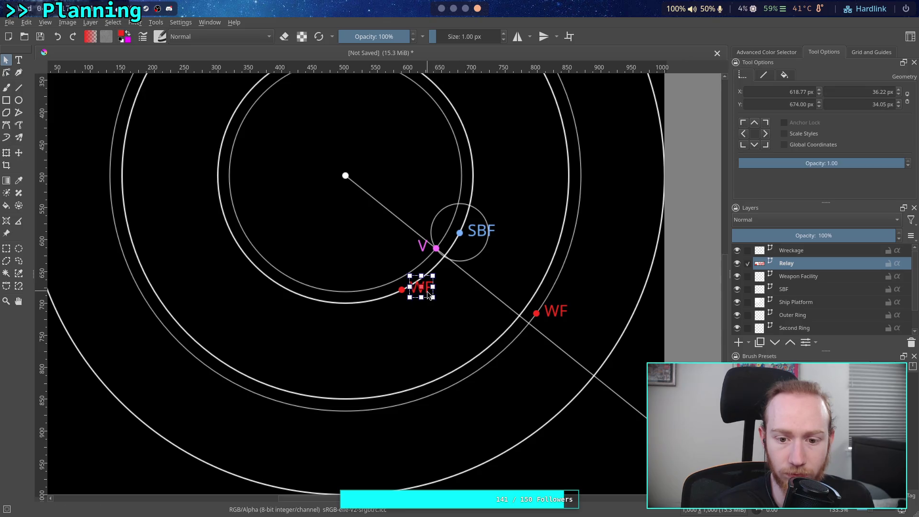
{"action": "left_click", "coordinate": [784, 75]}
{"action": "left_click", "coordinate": [766, 105]}
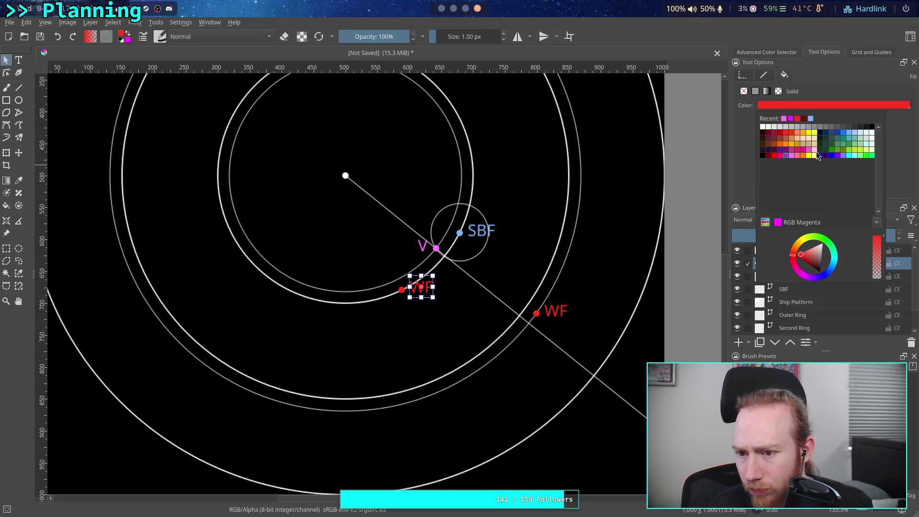
{"action": "left_click", "coordinate": [781, 145]}
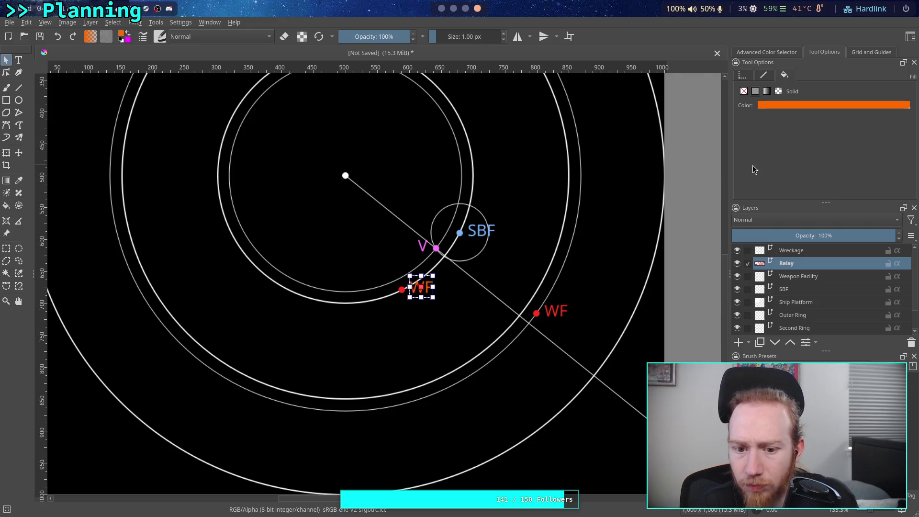
{"action": "left_click", "coordinate": [792, 106]}
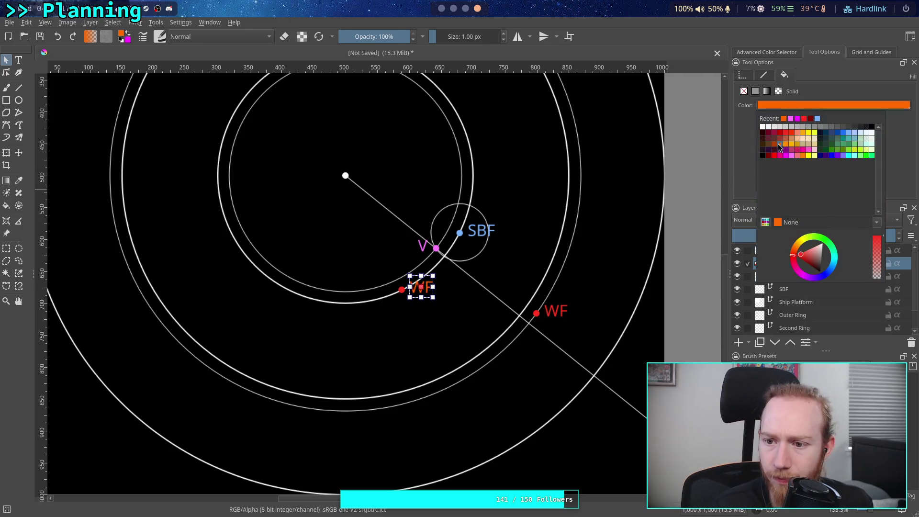
{"action": "left_click", "coordinate": [792, 134]}
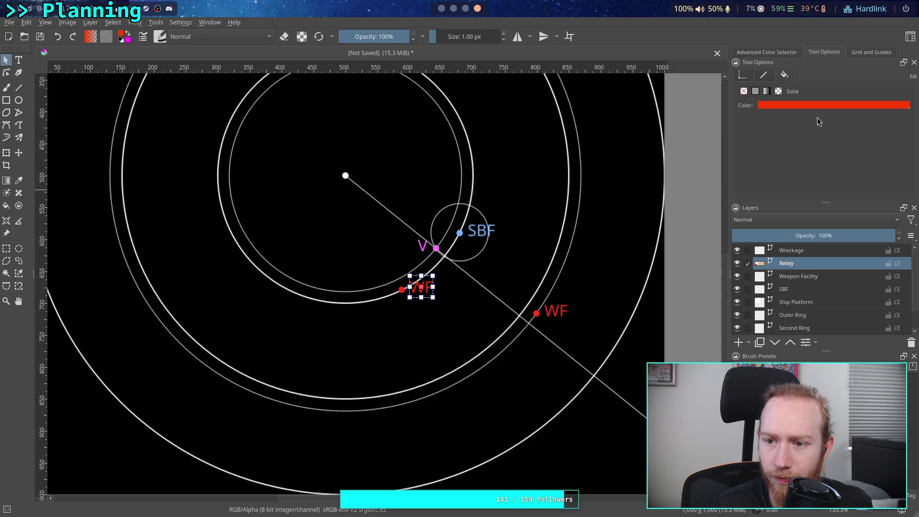
{"action": "left_click", "coordinate": [809, 115]}
{"action": "left_click", "coordinate": [787, 146]}
Turn the copied marker's dot orange as well and open the label text for editing.
{"action": "left_click", "coordinate": [472, 332]}
{"action": "left_click", "coordinate": [402, 290]}
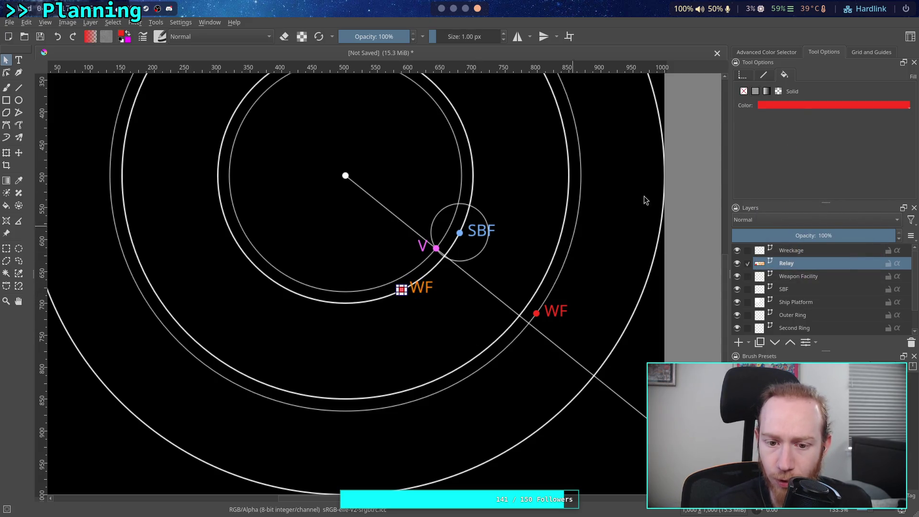
{"action": "left_click", "coordinate": [797, 105]}
{"action": "left_click", "coordinate": [785, 120]}
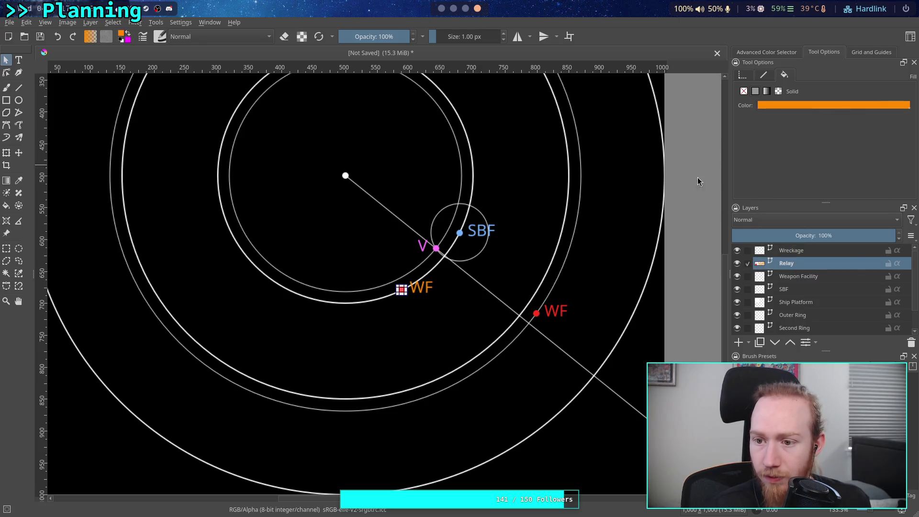
{"action": "double_click", "coordinate": [424, 294]}
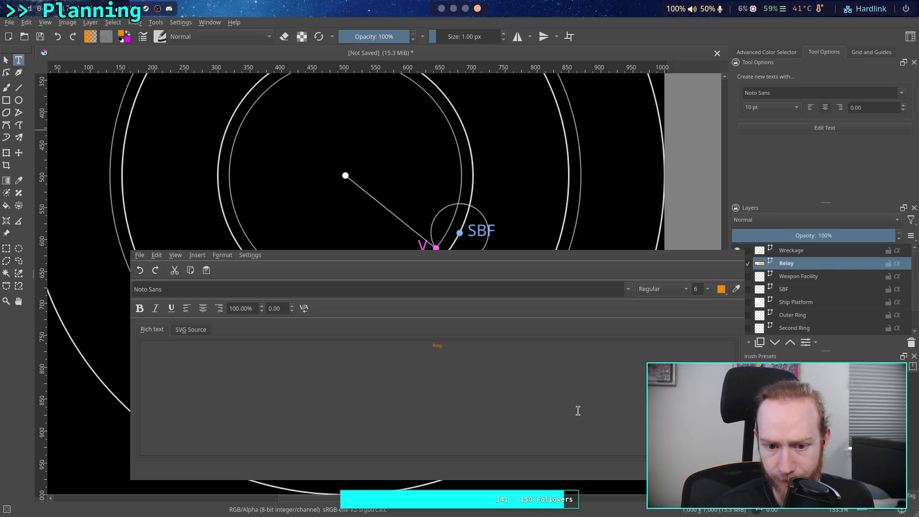
Apply the 'Relay' label text and move the label just beneath the orange dot.
{"action": "left_click", "coordinate": [709, 471]}
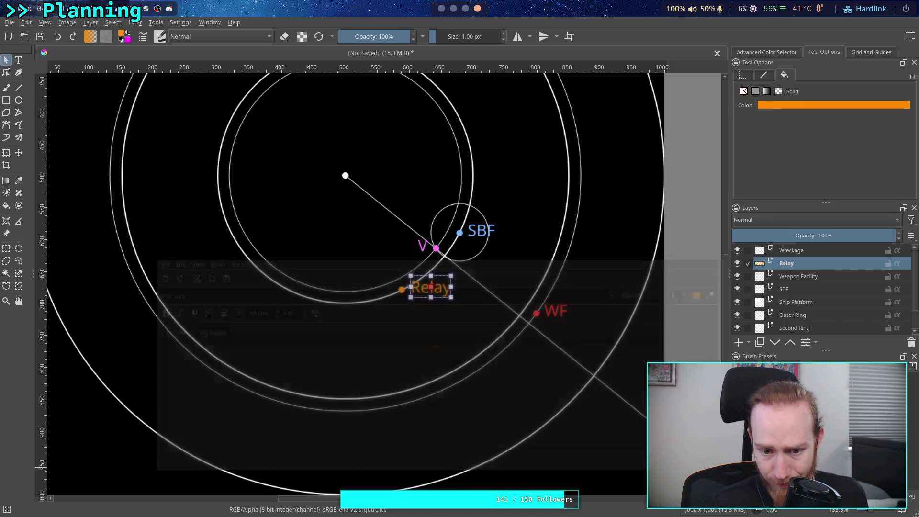
{"action": "left_click", "coordinate": [435, 290]}
{"action": "mouse_move", "coordinate": [436, 289]}
{"action": "left_mouse_down"}
{"action": "mouse_move", "coordinate": [414, 304]}
{"action": "mouse_move", "coordinate": [426, 305]}
{"action": "left_mouse_up"}
{"action": "left_click", "coordinate": [536, 375]}
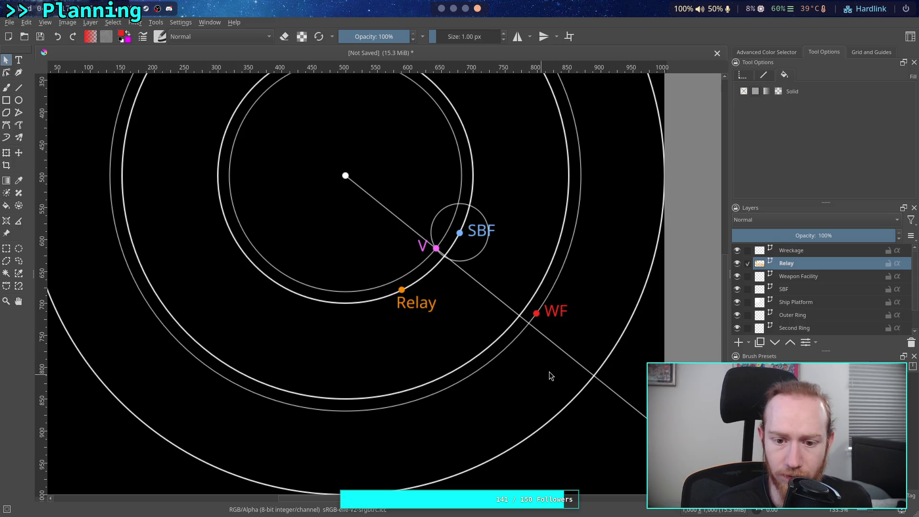
{"action": "left_click", "coordinate": [409, 296]}
{"action": "left_click", "coordinate": [579, 345]}
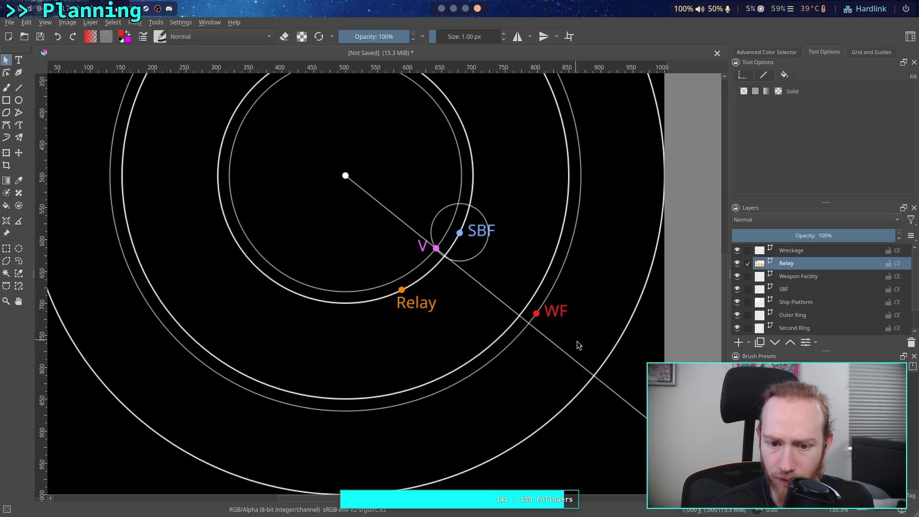
Zoom out to fit the whole ring map, then go to the Obsidian Map canvas.
{"action": "left_click_drag", "start_coordinate": [543, 326], "coordinate": [566, 340]}
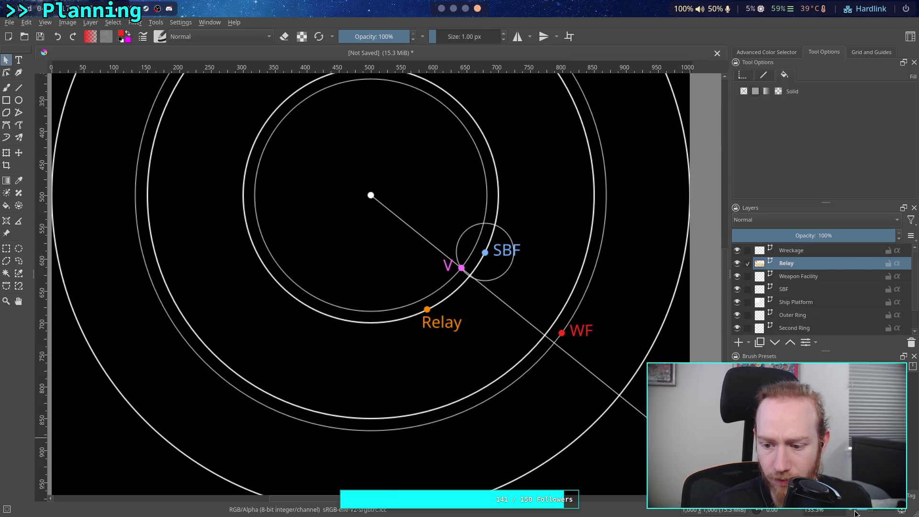
{"action": "key", "text": "1"}
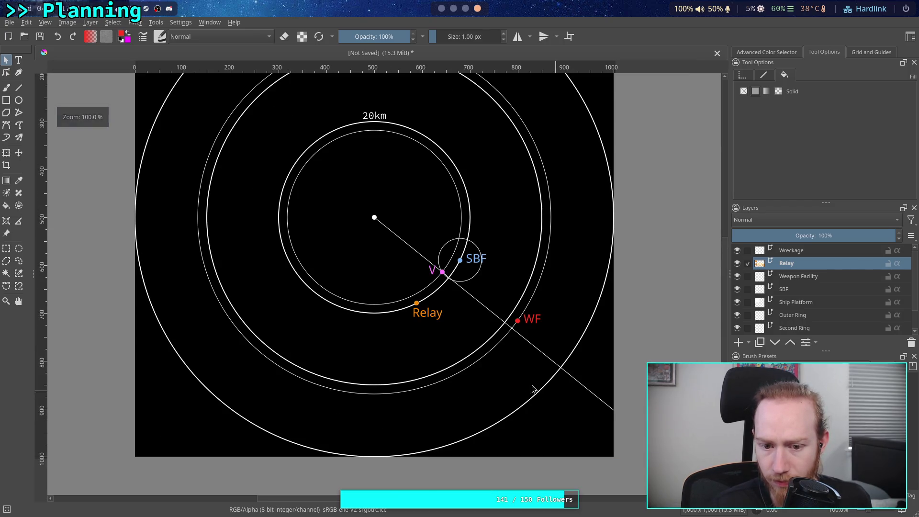
{"action": "scroll", "coordinate": [486, 354], "scroll_direction": "up", "scroll_amount": 1}
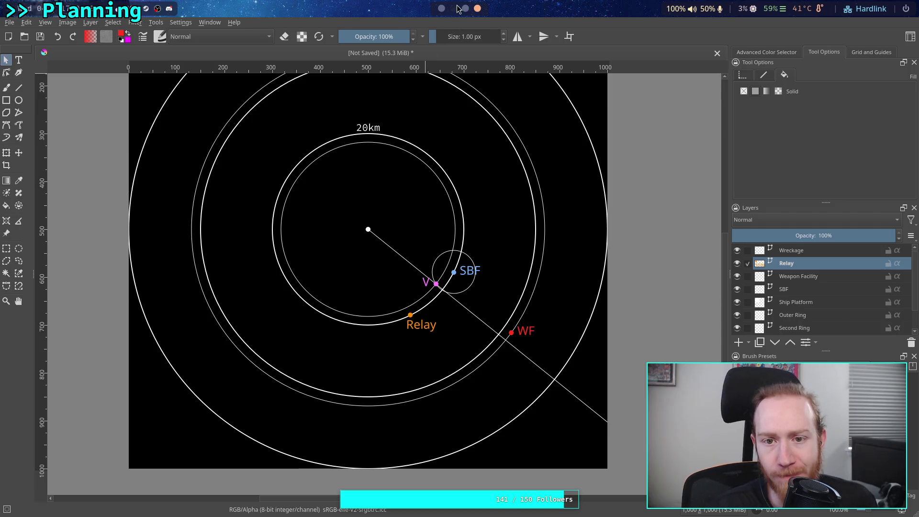
{"action": "left_click", "coordinate": [440, 9]}
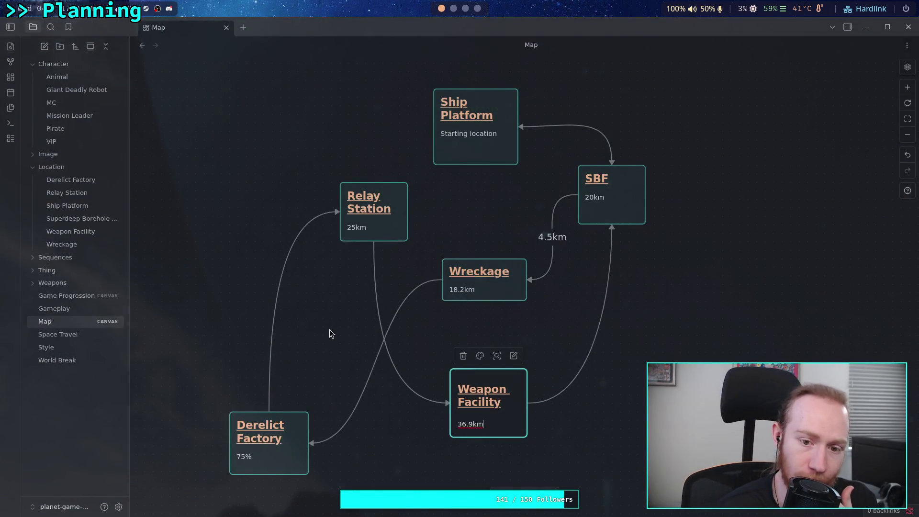
Change the Relay Station card's distance from 25km to 26.8km.
{"action": "left_click", "coordinate": [365, 229]}
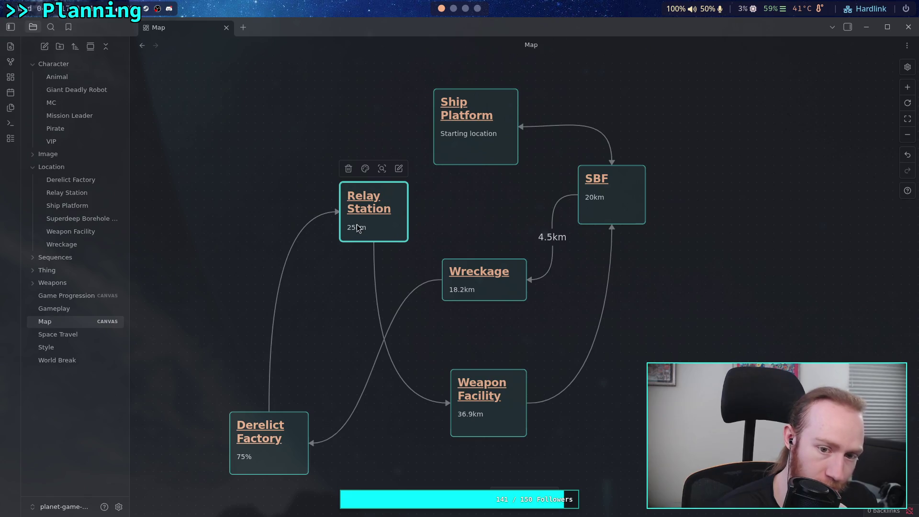
{"action": "left_click", "coordinate": [355, 226]}
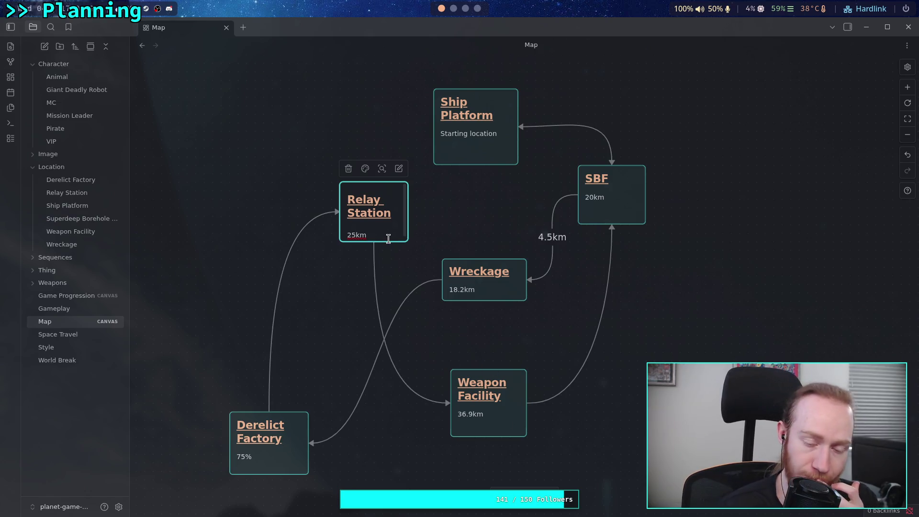
{"action": "key", "text": "BackSpace"}
{"action": "type", "text": "6."}
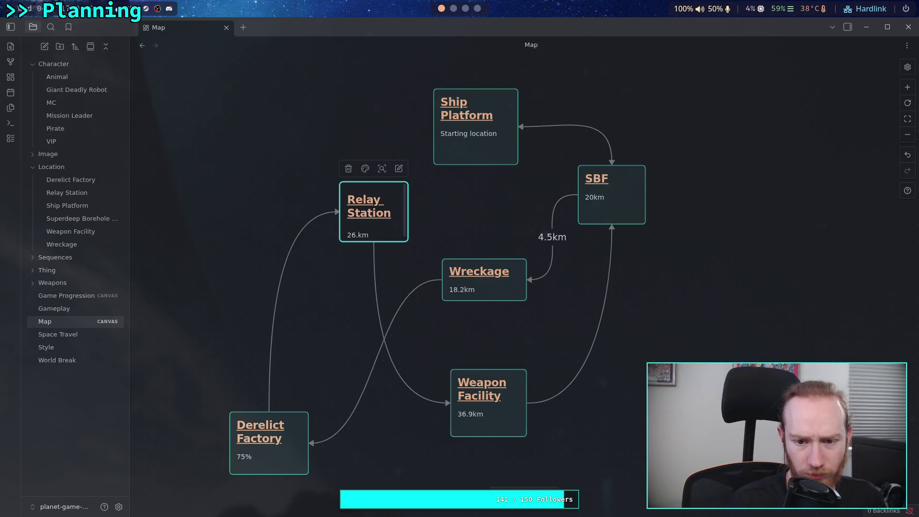
{"action": "type", "text": "8"}
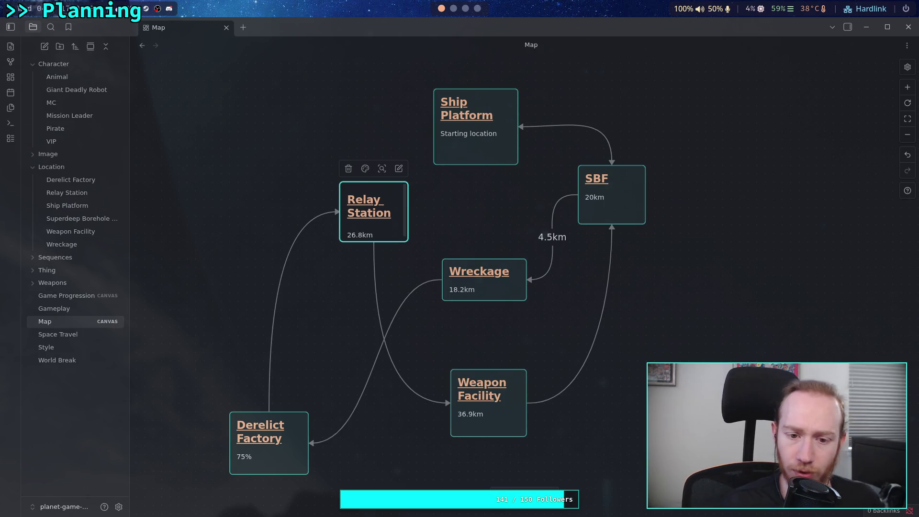
{"action": "key", "text": "Escape"}
Return to the Krita map and select the orange Relay label.
{"action": "key", "text": "super+3"}
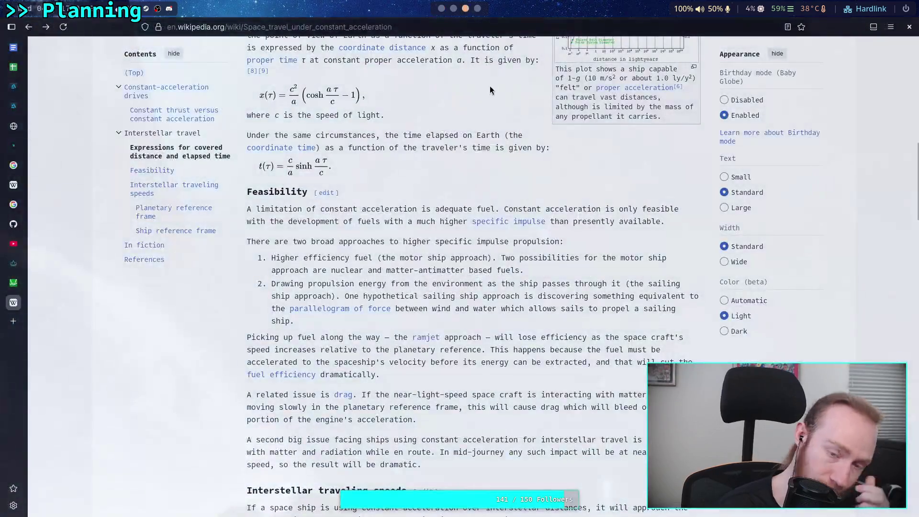
{"action": "key", "text": "super+4"}
{"action": "left_click", "coordinate": [423, 328]}
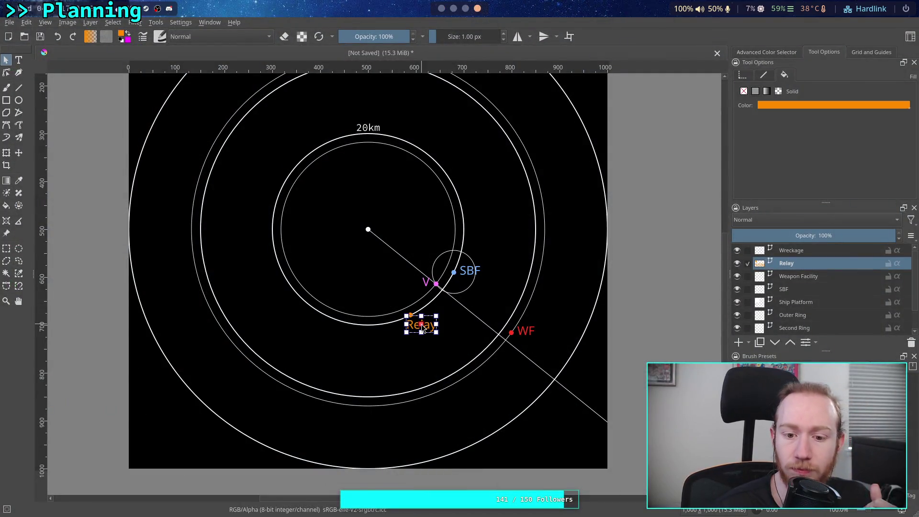
Delete the orange Relay text label and remove the old Relay layer.
{"action": "left_click", "coordinate": [824, 276]}
{"action": "left_click", "coordinate": [819, 263]}
{"action": "key", "text": "Escape"}
{"action": "key", "text": "Delete"}
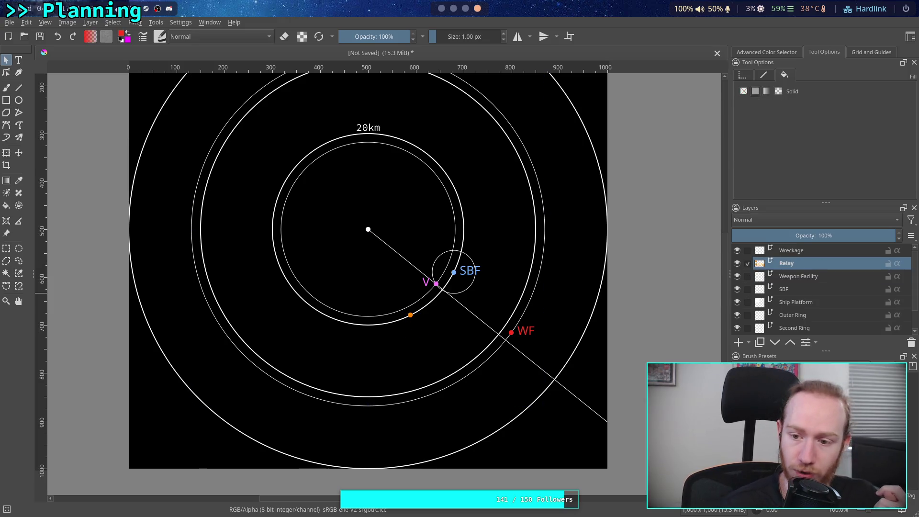
{"action": "left_click", "coordinate": [815, 275]}
{"action": "left_click", "coordinate": [817, 263]}
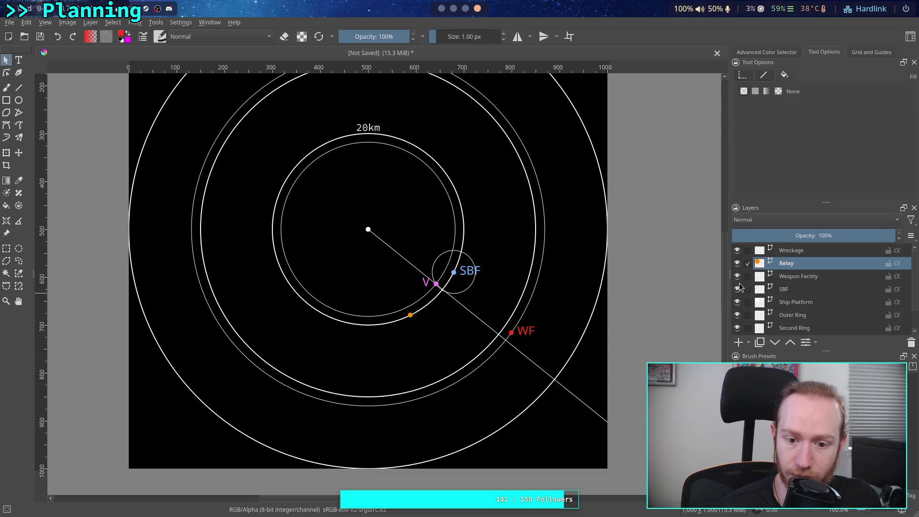
{"action": "left_click", "coordinate": [906, 343]}
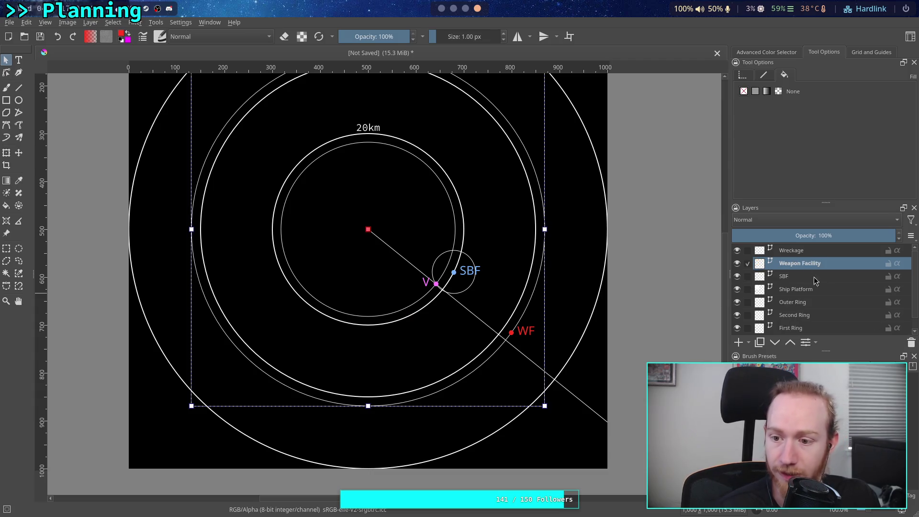
Duplicate Weapon Facility, rename the copy 'Relay', and hide the original layer.
{"action": "right_click", "coordinate": [819, 268]}
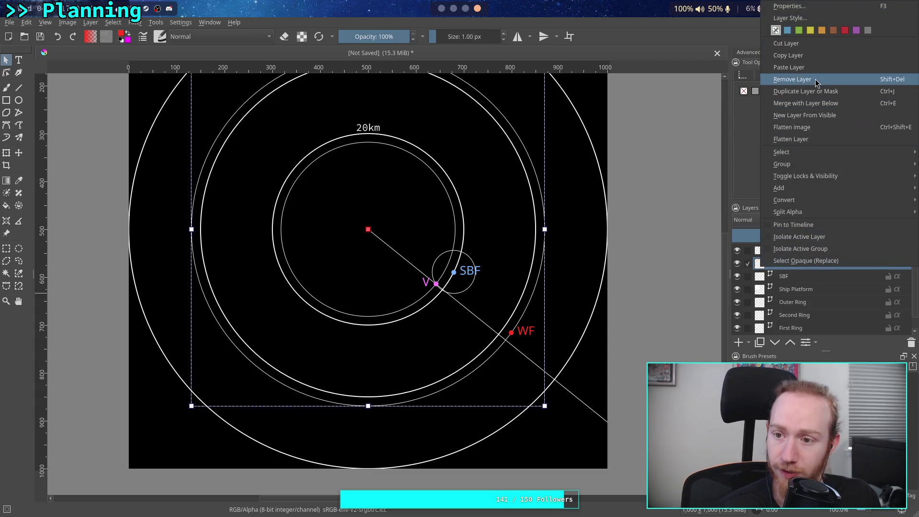
{"action": "left_click", "coordinate": [813, 92]}
{"action": "double_click", "coordinate": [820, 263]}
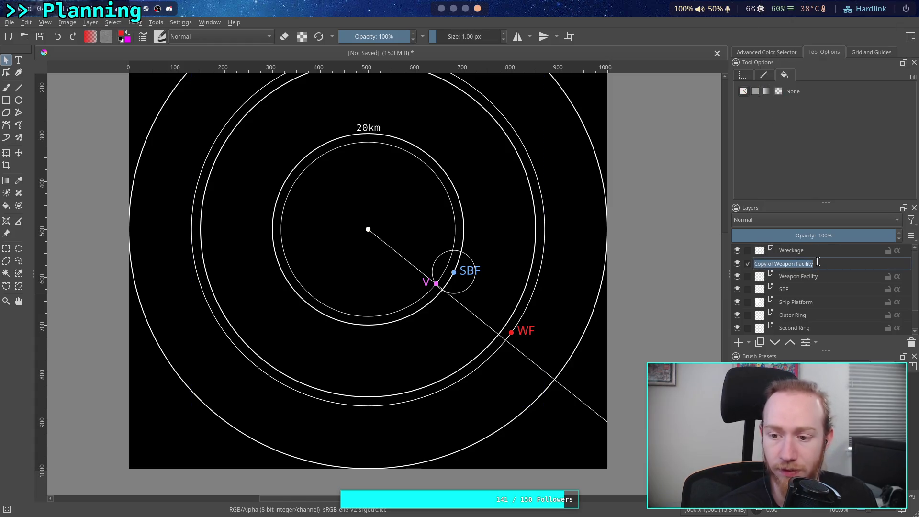
{"action": "type", "text": "Relay"}
{"action": "key", "text": "Return"}
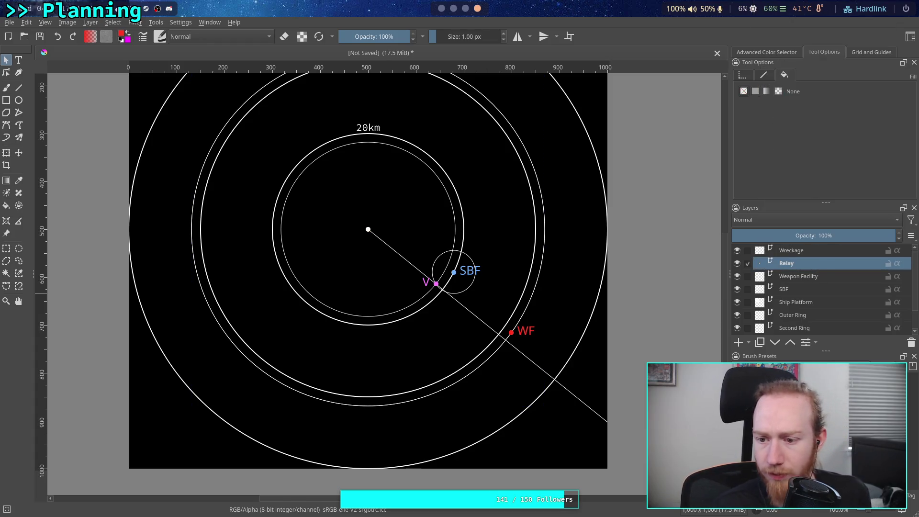
{"action": "left_click", "coordinate": [824, 278]}
{"action": "left_click", "coordinate": [738, 277]}
{"action": "left_click", "coordinate": [749, 264]}
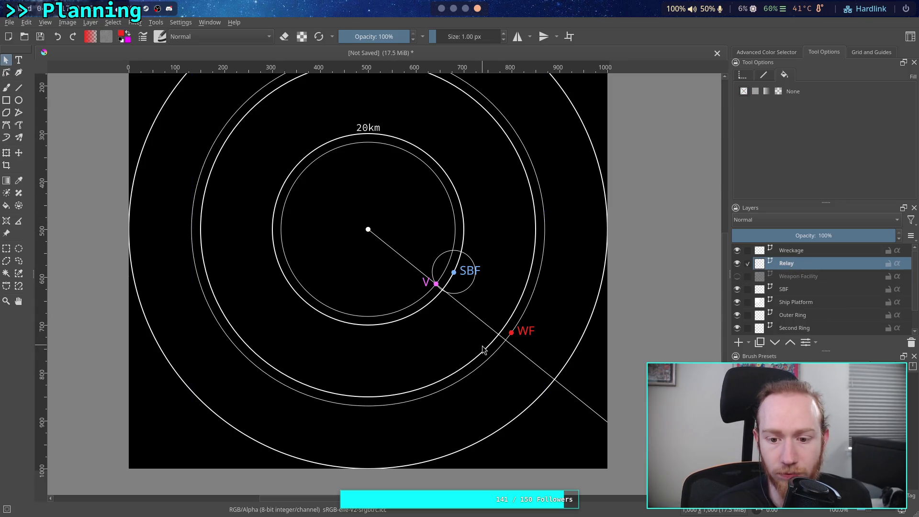
Set the copied ring's Geometry width to 536 px, checking distances in Obsidian along the way.
{"action": "left_click", "coordinate": [495, 352]}
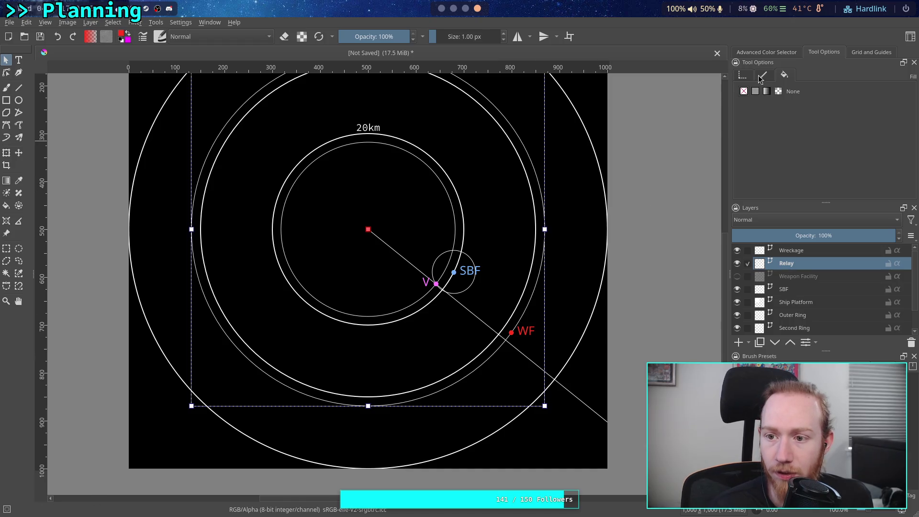
{"action": "left_click", "coordinate": [745, 76]}
{"action": "double_click", "coordinate": [876, 94]}
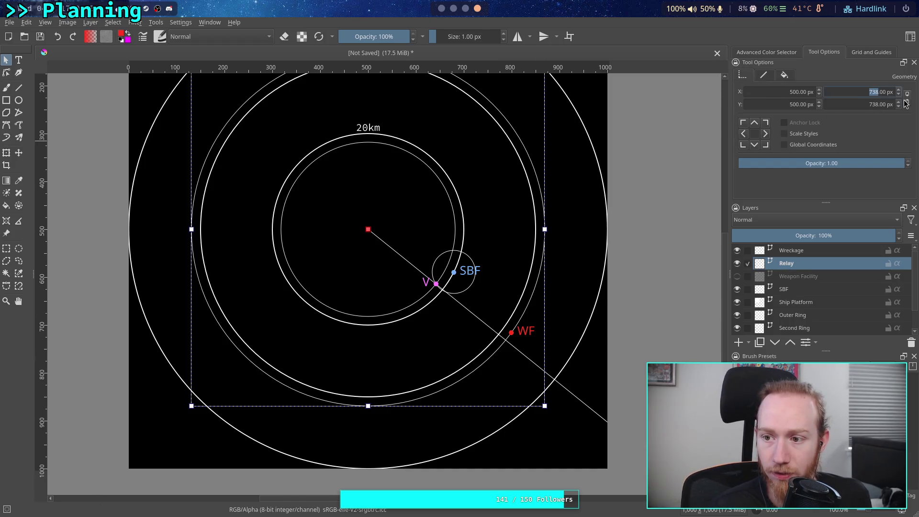
{"action": "double_click", "coordinate": [877, 92]}
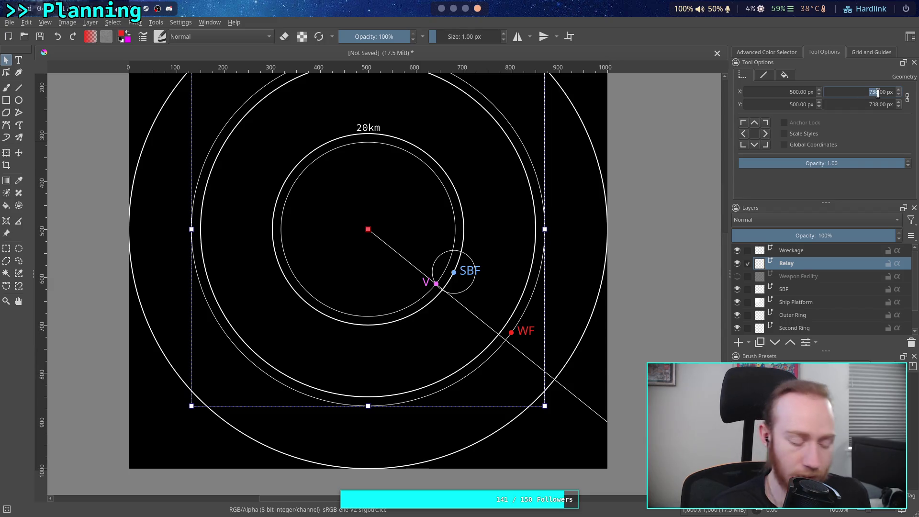
{"action": "key", "text": "alt+Tab"}
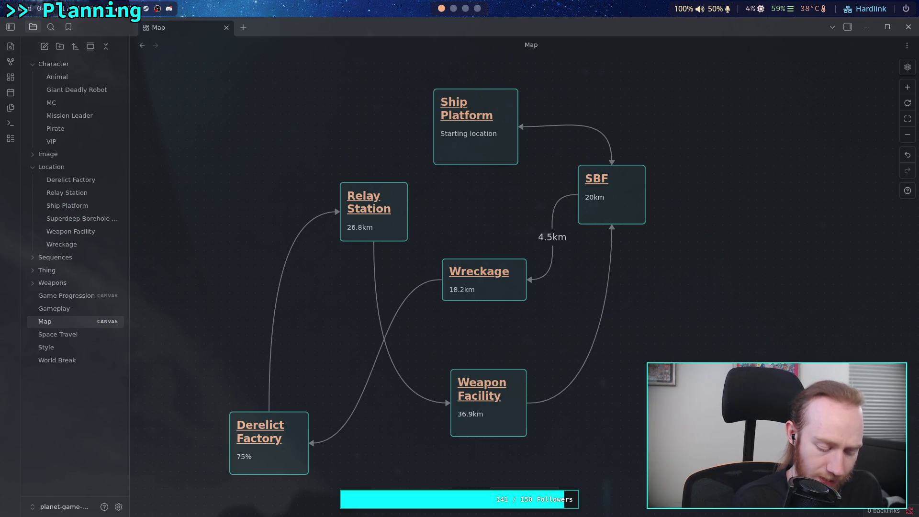
{"action": "key", "text": "alt+Tab"}
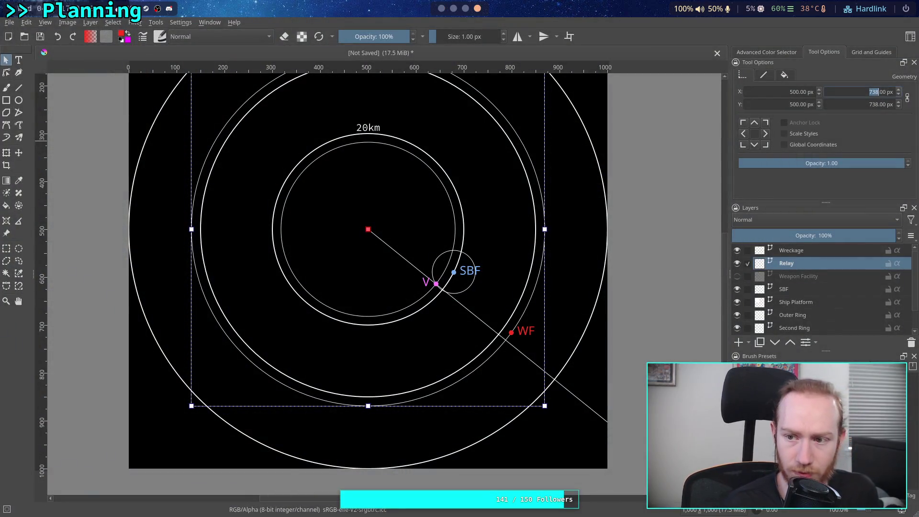
{"action": "type", "text": "27"}
{"action": "key", "text": "BackSpace"}
{"action": "type", "text": "68"}
{"action": "key", "text": "Return"}
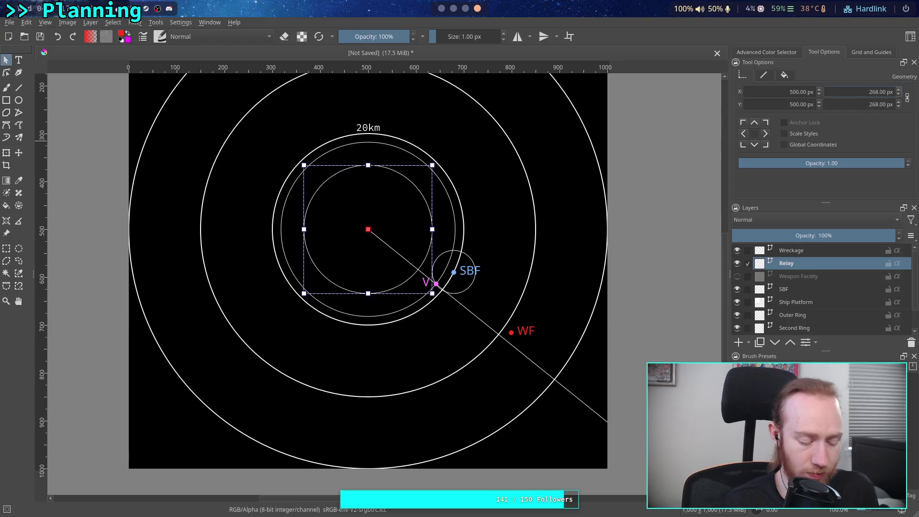
{"action": "key", "text": "BackSpace"}
{"action": "key", "text": "BackSpace"}
{"action": "key", "text": "BackSpace"}
{"action": "type", "text": "536"}
{"action": "key", "text": "Return"}
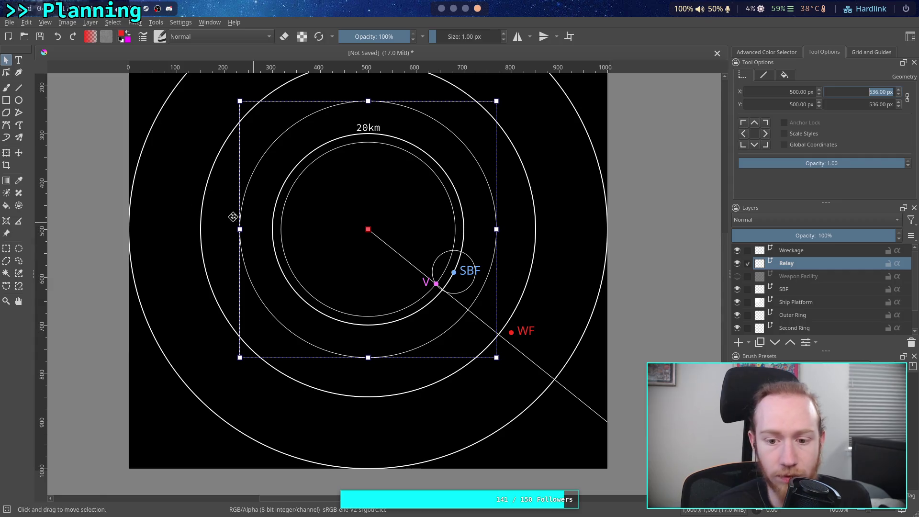
Rubber-band select the WF dot and its label, then bring up the Obsidian Map canvas.
{"action": "left_click", "coordinate": [19, 154]}
{"action": "key", "text": "Down"}
{"action": "key", "text": "Down"}
{"action": "key", "text": "Down"}
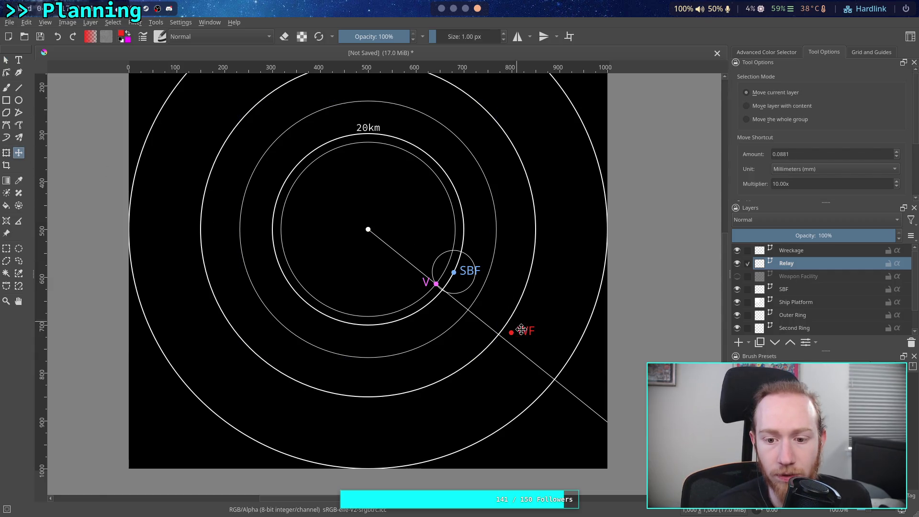
{"action": "key", "text": "ctrl+z"}
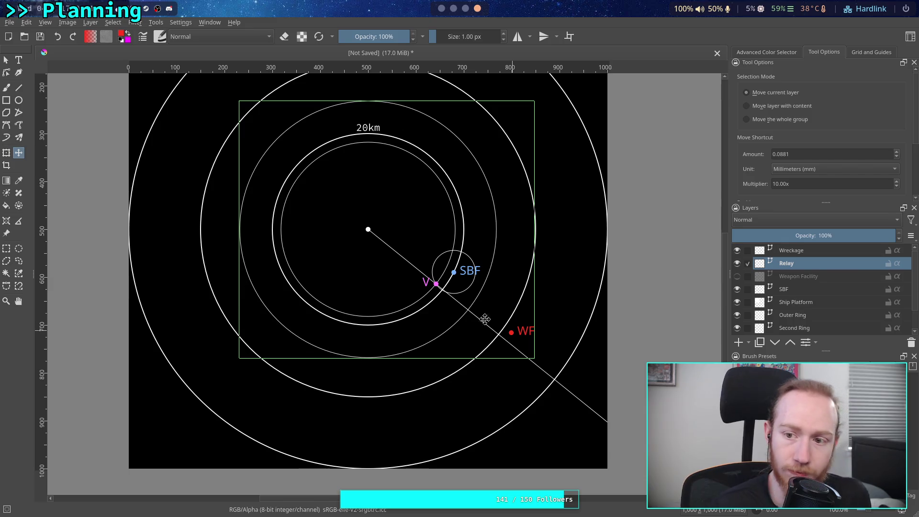
{"action": "left_click", "coordinate": [6, 60]}
{"action": "mouse_move", "coordinate": [547, 323]}
{"action": "left_mouse_down"}
{"action": "mouse_move", "coordinate": [509, 352]}
{"action": "mouse_move", "coordinate": [500, 337]}
{"action": "mouse_move", "coordinate": [431, 346]}
{"action": "mouse_move", "coordinate": [448, 338]}
{"action": "mouse_move", "coordinate": [437, 338]}
{"action": "mouse_move", "coordinate": [426, 347]}
{"action": "left_mouse_up"}
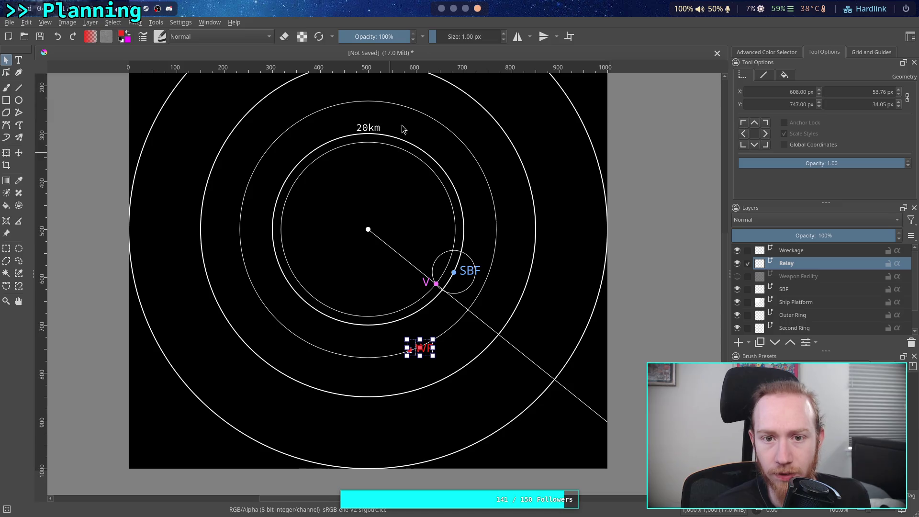
{"action": "left_click", "coordinate": [441, 9]}
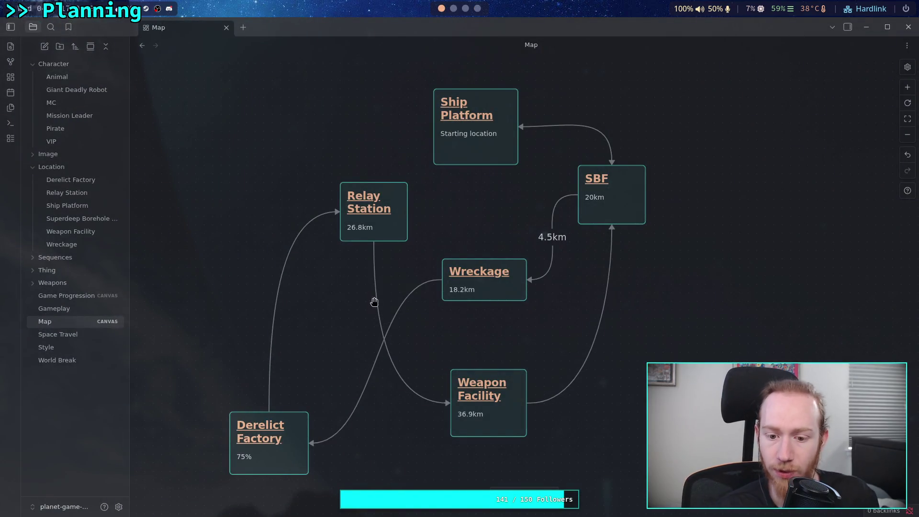
Cycle through the Obsidian, browser and Krita workspaces, ending back on the Krita ring map.
{"action": "left_click", "coordinate": [465, 8]}
{"action": "left_click", "coordinate": [479, 12]}
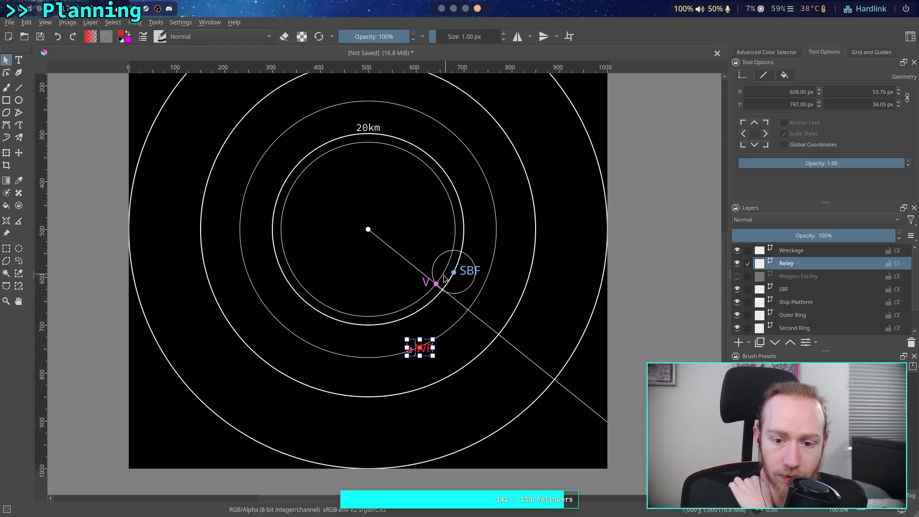
{"action": "key", "text": "super+1"}
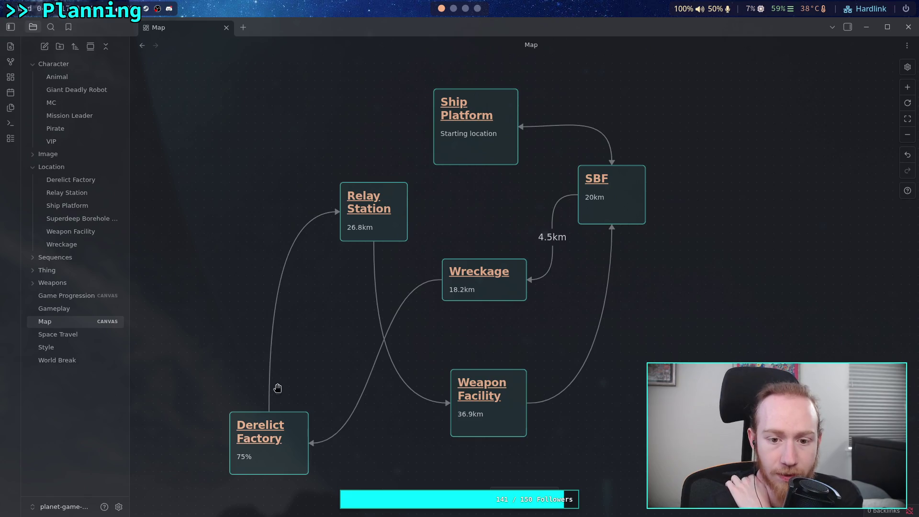
{"action": "left_click", "coordinate": [467, 9]}
{"action": "left_click", "coordinate": [478, 9]}
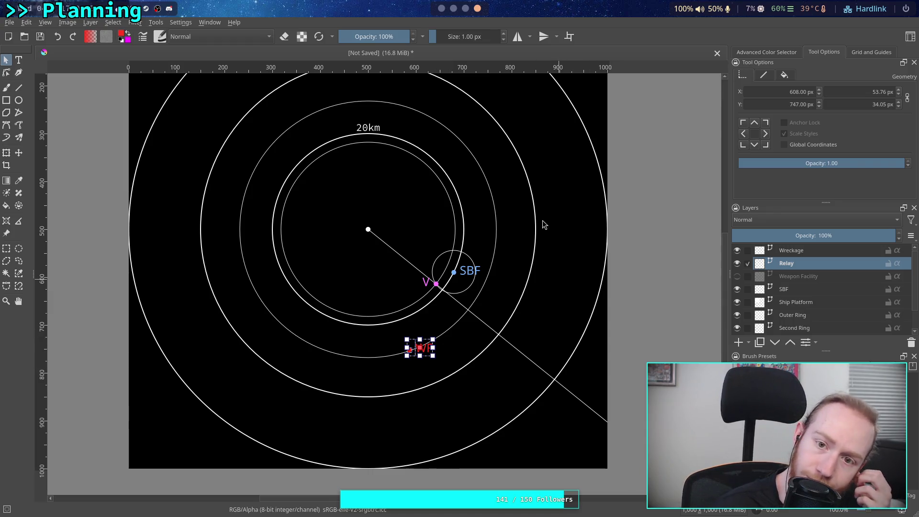
{"action": "left_click", "coordinate": [442, 9]}
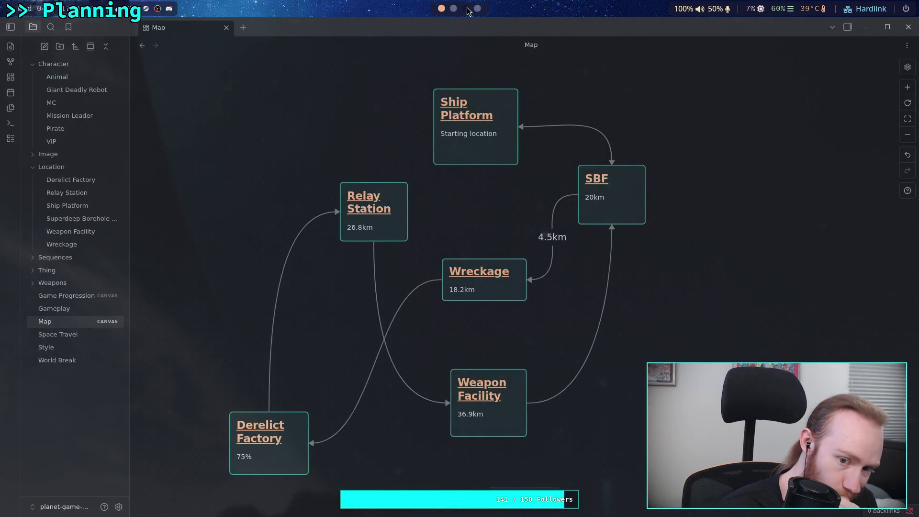
{"action": "left_click", "coordinate": [466, 8]}
{"action": "left_click", "coordinate": [478, 8]}
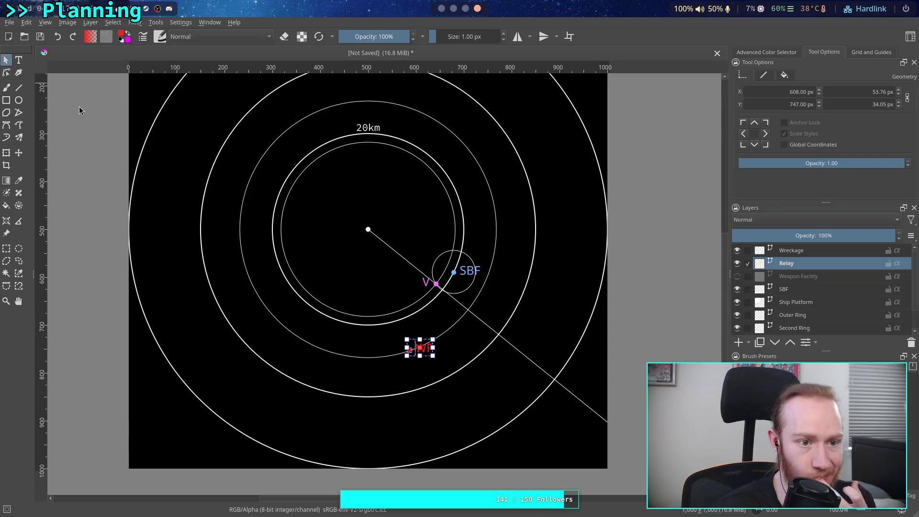
Select the copied WF label and set its fill colour to orange.
{"action": "left_click", "coordinate": [492, 374]}
{"action": "left_click", "coordinate": [429, 353]}
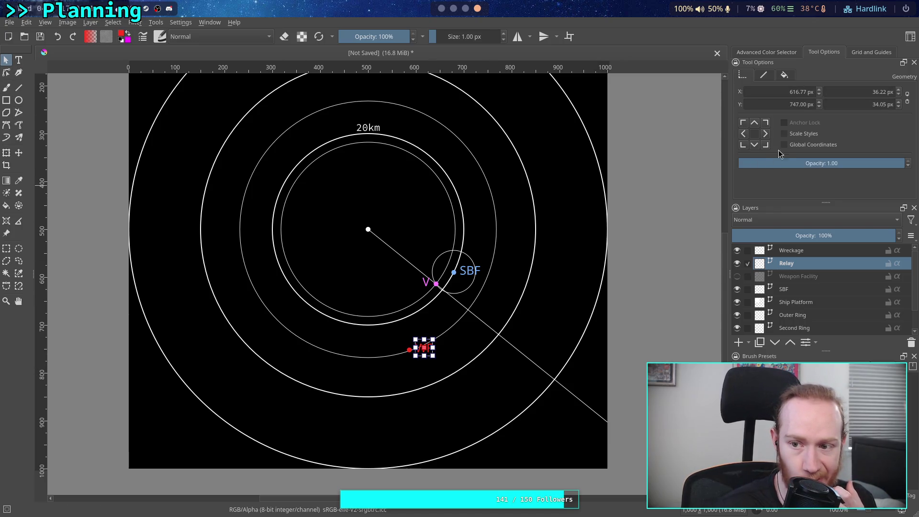
{"action": "left_click", "coordinate": [785, 76]}
{"action": "left_click", "coordinate": [769, 106]}
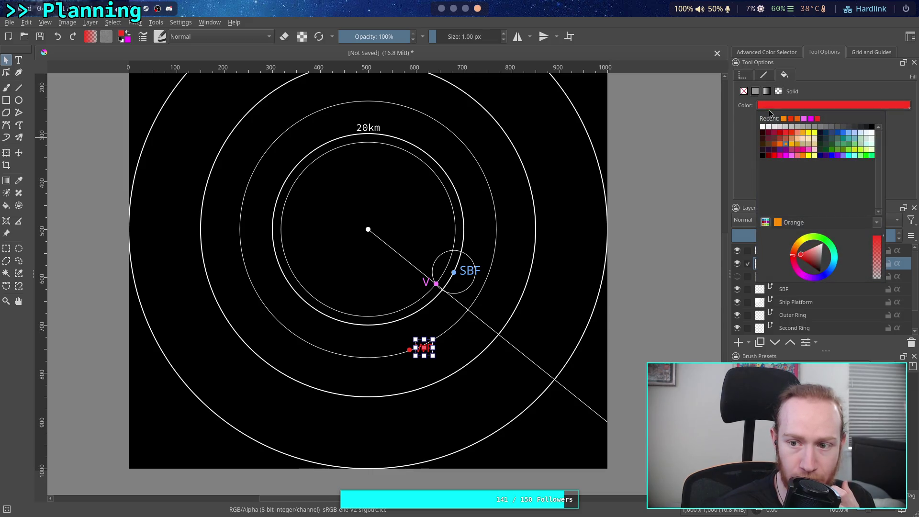
{"action": "left_click", "coordinate": [784, 119]}
{"action": "left_click", "coordinate": [746, 76]}
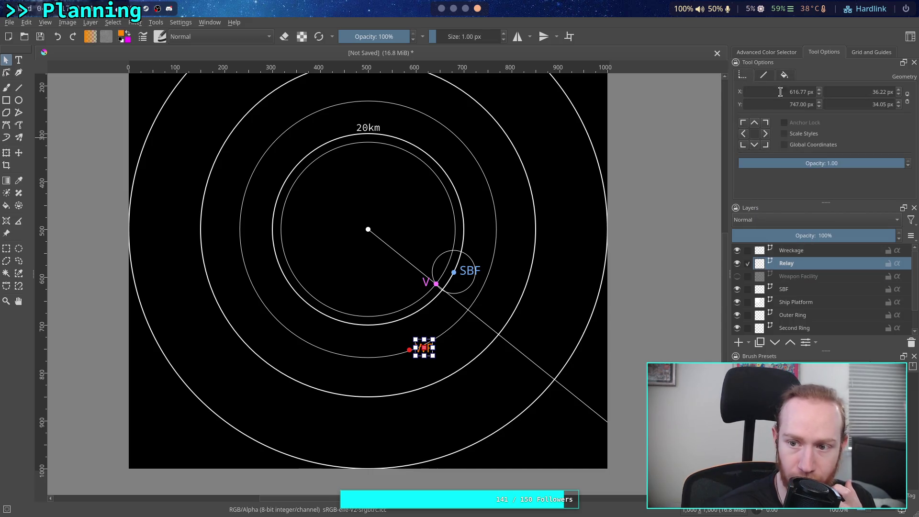
{"action": "left_click", "coordinate": [784, 76]}
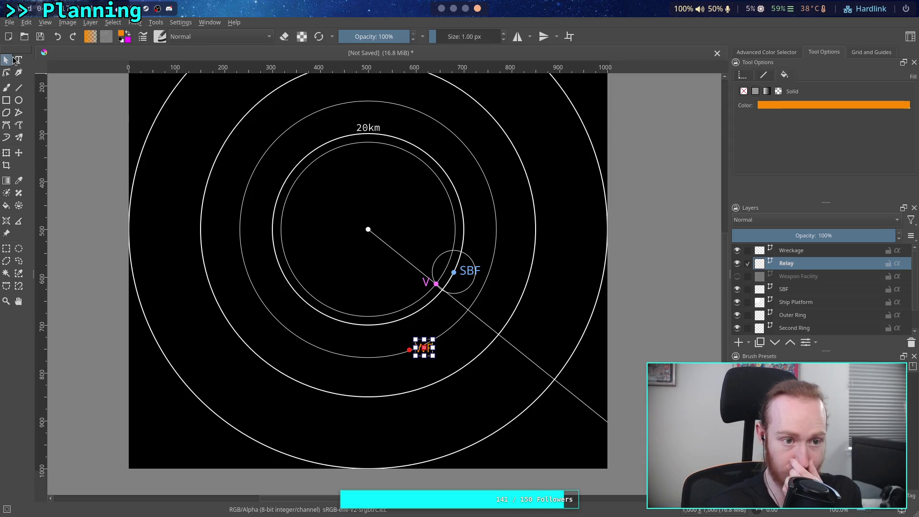
Edit the label text to read 'Relay' and move it beside the ring below V.
{"action": "double_click", "coordinate": [429, 354]}
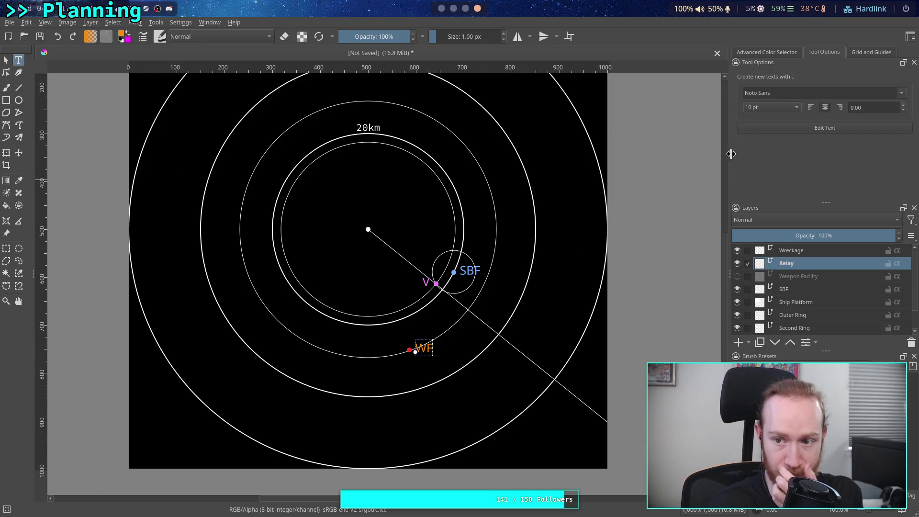
{"action": "left_click", "coordinate": [792, 127]}
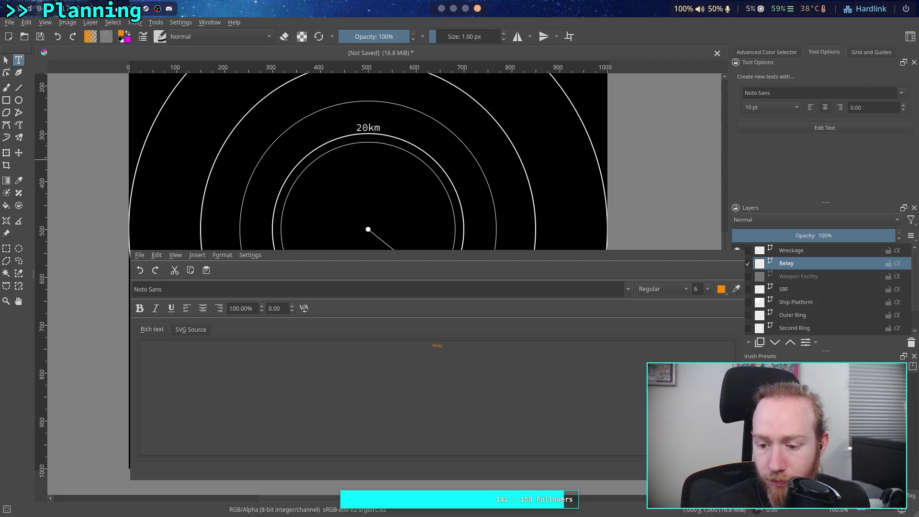
{"action": "key", "text": "ctrl+w"}
{"action": "scroll", "coordinate": [487, 384], "scroll_direction": "up", "scroll_amount": 1}
{"action": "left_click_drag", "start_coordinate": [427, 335], "coordinate": [414, 349]}
{"action": "left_click", "coordinate": [314, 314]}
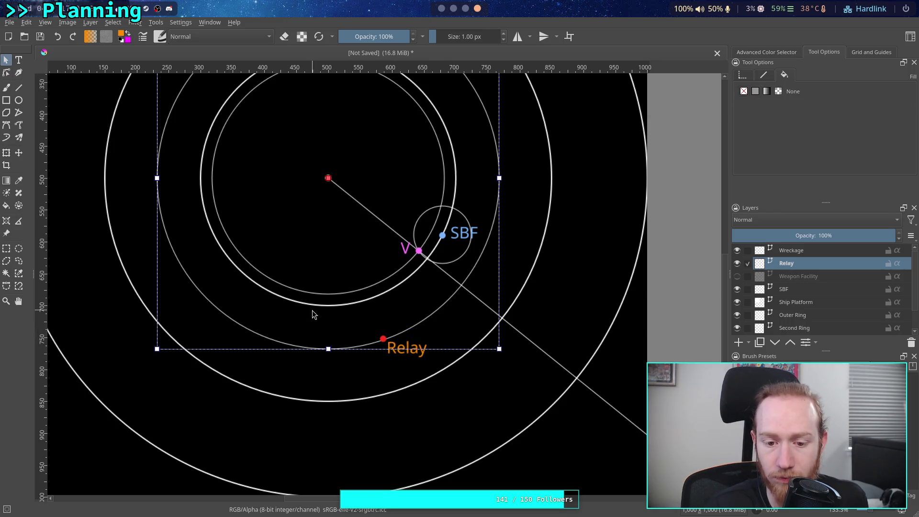
Make the Relay marker dot orange to match its label.
{"action": "left_click", "coordinate": [383, 339]}
{"action": "left_click", "coordinate": [761, 106]}
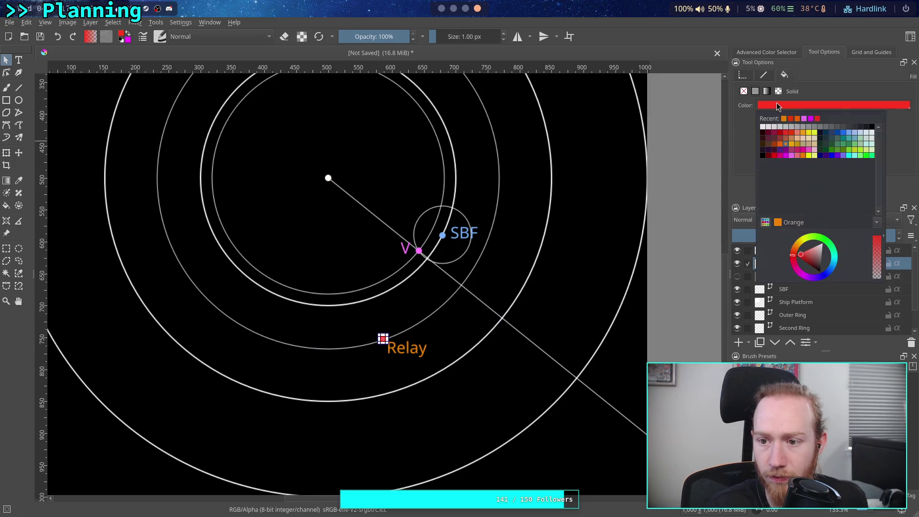
{"action": "left_click", "coordinate": [785, 126]}
{"action": "left_click", "coordinate": [544, 337]}
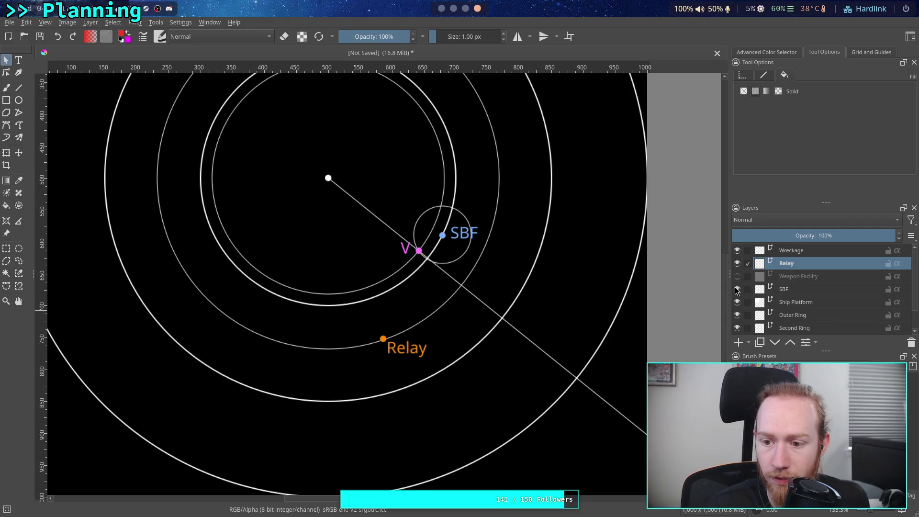
Show the Weapon Facility layer again and inspect the Relay dot and label on the map.
{"action": "left_click", "coordinate": [737, 276]}
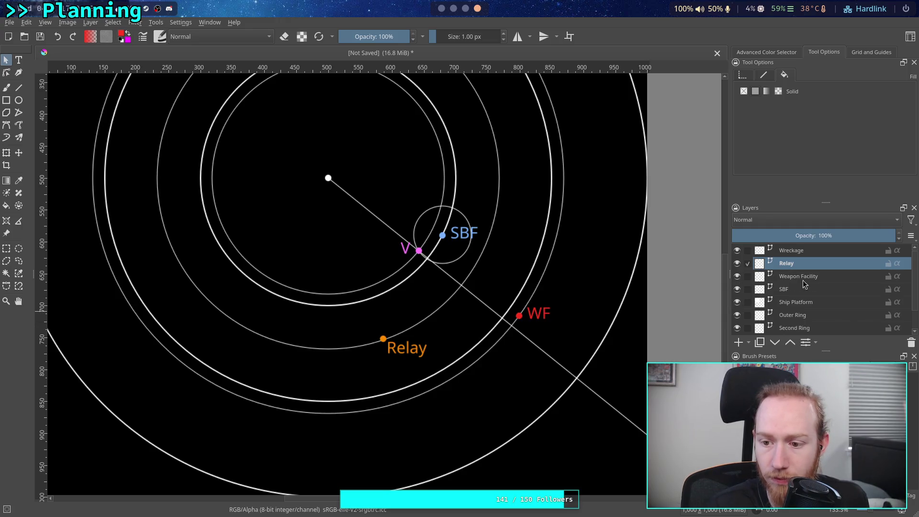
{"action": "left_click", "coordinate": [383, 338]}
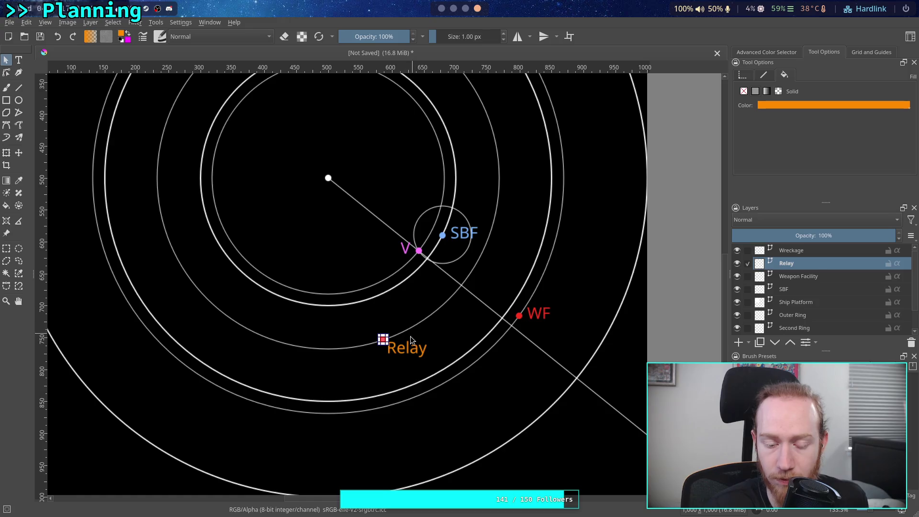
{"action": "scroll", "coordinate": [405, 346], "scroll_direction": "up", "scroll_amount": 4}
{"action": "scroll", "coordinate": [338, 335], "scroll_direction": "up", "scroll_amount": 2}
{"action": "left_click", "coordinate": [370, 306]}
{"action": "scroll", "coordinate": [498, 290], "scroll_direction": "down", "scroll_amount": 6}
{"action": "scroll", "coordinate": [440, 268], "scroll_direction": "up", "scroll_amount": 4}
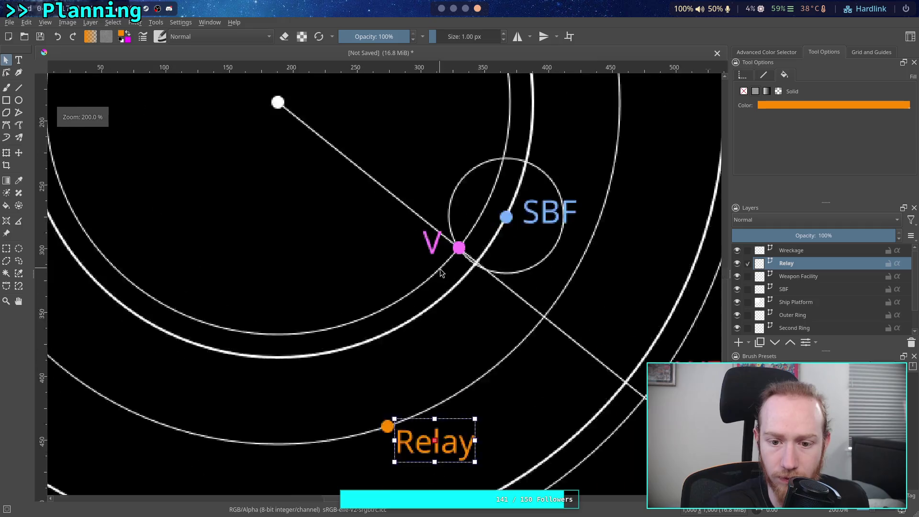
{"action": "scroll", "coordinate": [498, 302], "scroll_direction": "down", "scroll_amount": 5}
{"action": "scroll", "coordinate": [520, 313], "scroll_direction": "up", "scroll_amount": 5}
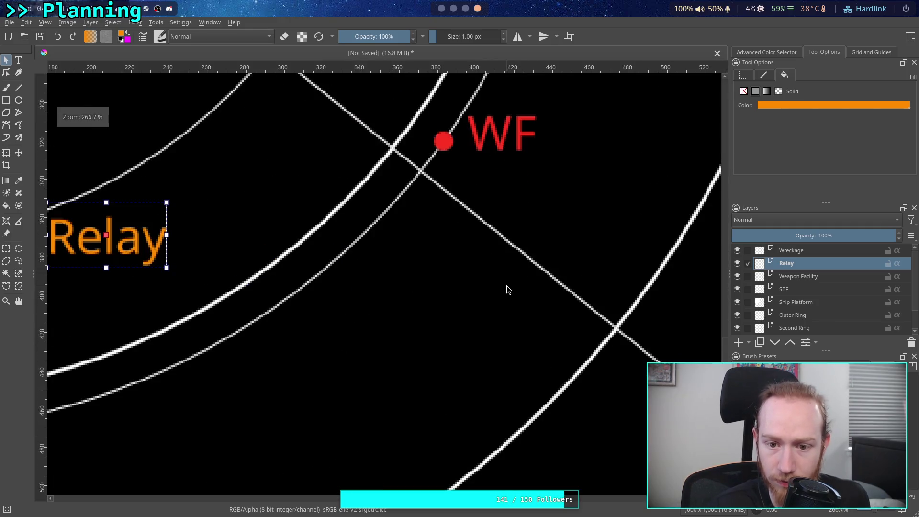
{"action": "scroll", "coordinate": [487, 290], "scroll_direction": "down", "scroll_amount": 5}
{"action": "left_click", "coordinate": [549, 369]}
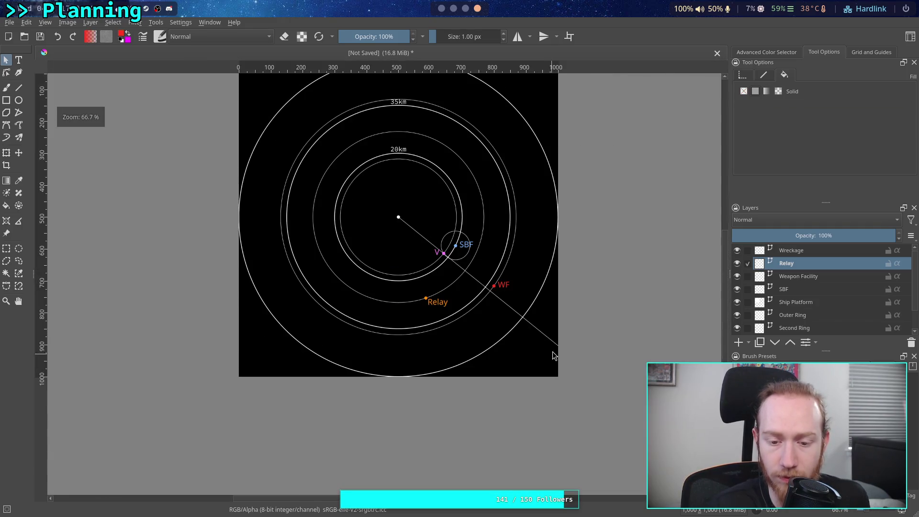
{"action": "scroll", "coordinate": [406, 294], "scroll_direction": "up", "scroll_amount": 3}
{"action": "mouse_move", "coordinate": [463, 352]}
{"action": "left_mouse_down"}
{"action": "mouse_move", "coordinate": [487, 392]}
{"action": "mouse_move", "coordinate": [456, 361]}
{"action": "mouse_move", "coordinate": [462, 377]}
{"action": "mouse_move", "coordinate": [453, 300]}
{"action": "left_mouse_up"}
Glance at the Obsidian Map canvas and head back toward Krita.
{"action": "left_click", "coordinate": [442, 10]}
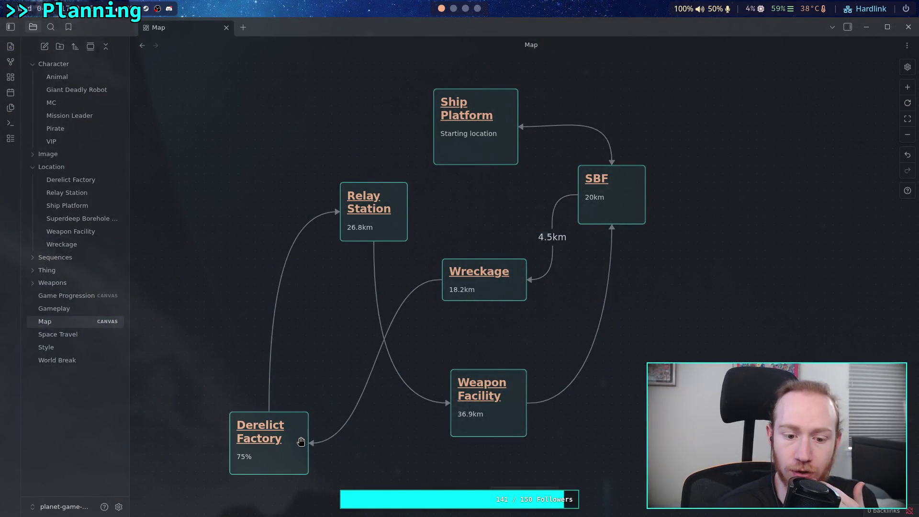
{"action": "left_click", "coordinate": [453, 8]}
{"action": "scroll", "coordinate": [468, 9], "scroll_direction": "down", "scroll_amount": 1}
{"action": "scroll", "coordinate": [460, 10], "scroll_direction": "down", "scroll_amount": 1}
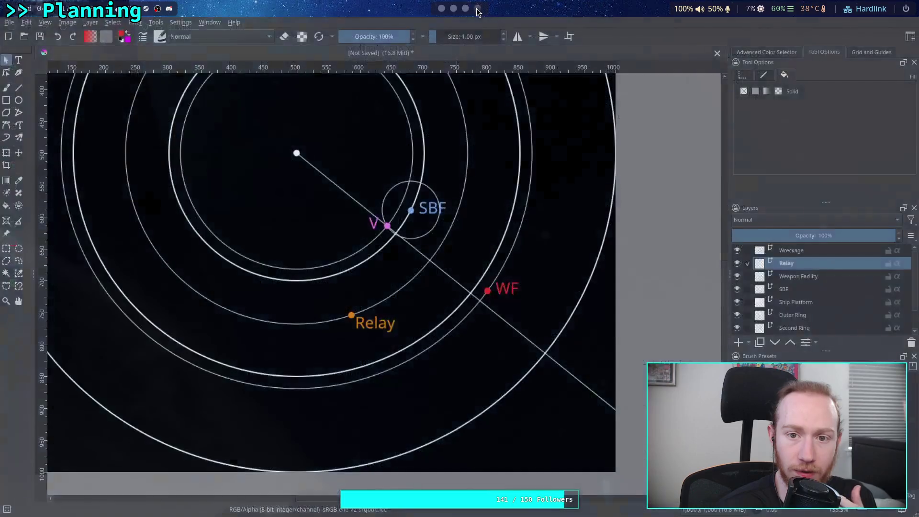
Delete the 75% line from the Derelict Factory card in Obsidian, then return to Krita.
{"action": "left_click", "coordinate": [443, 9]}
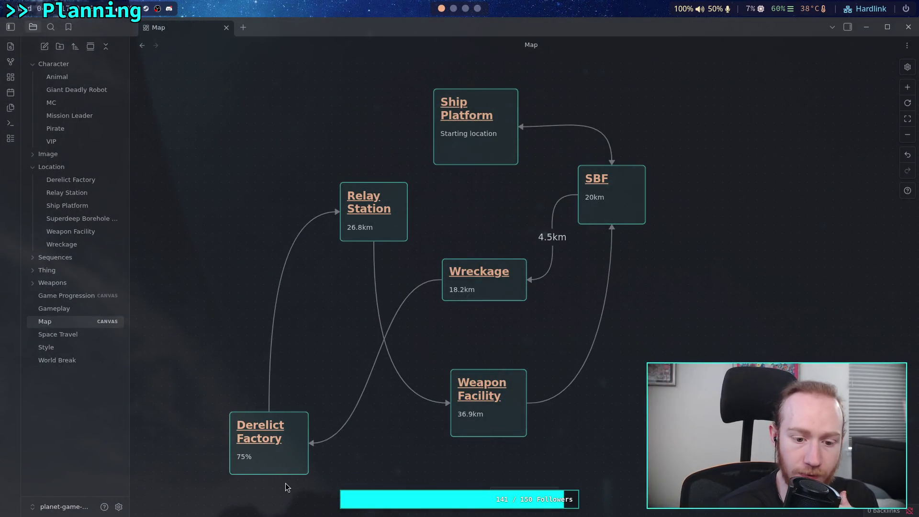
{"action": "double_click", "coordinate": [255, 462]}
{"action": "key", "text": "BackSpace"}
{"action": "key", "text": "BackSpace"}
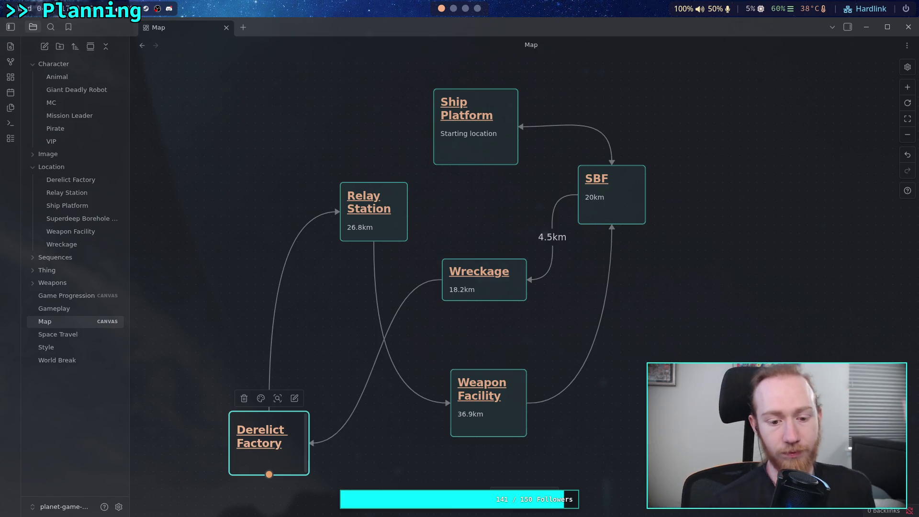
{"action": "left_click", "coordinate": [478, 8]}
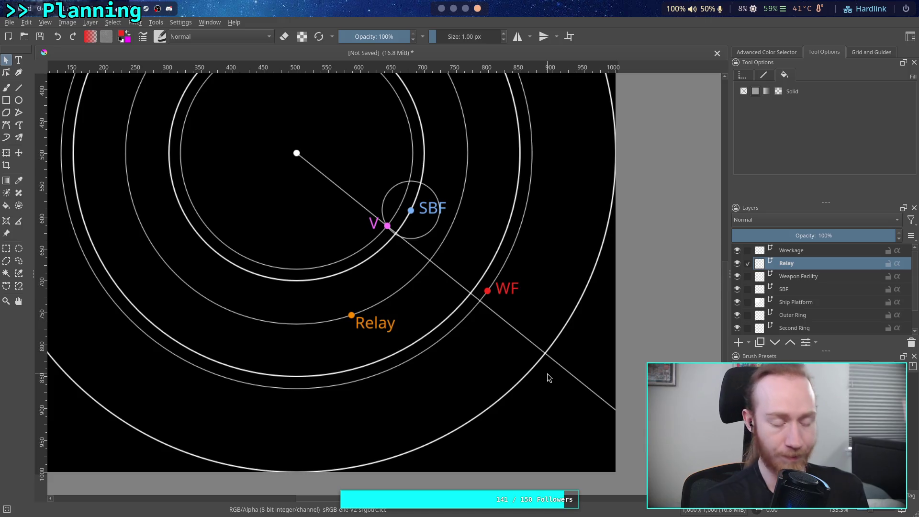
Duplicate the Relay layer and rename the copy DF.
{"action": "right_click", "coordinate": [810, 263]}
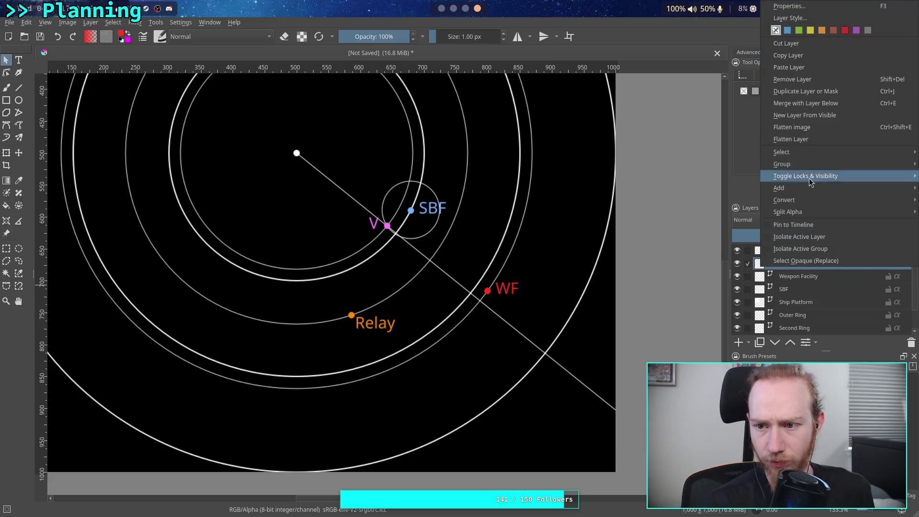
{"action": "left_click", "coordinate": [809, 91]}
{"action": "double_click", "coordinate": [811, 263]}
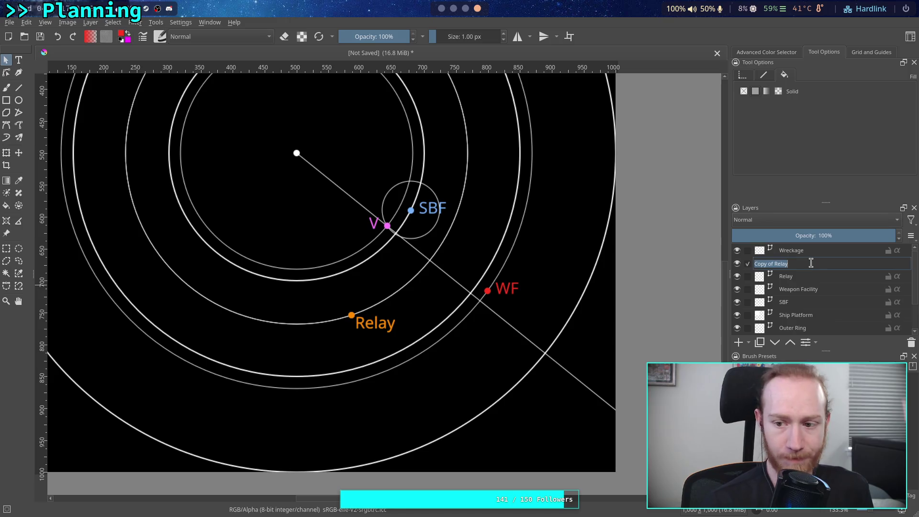
{"action": "type", "text": "DFY"}
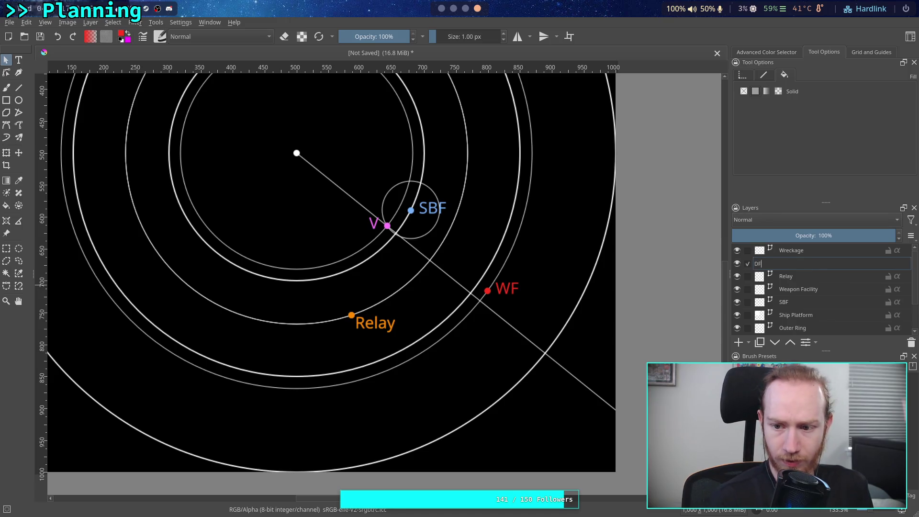
{"action": "key", "text": "Return"}
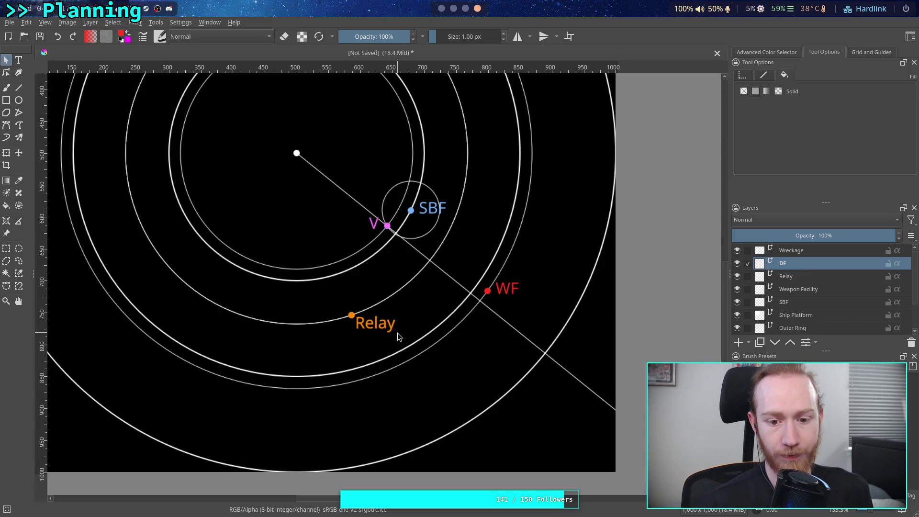
Select the copied dot and Relay text, hide the original Relay layer, and drag the copy between the outer rings.
{"action": "left_click", "coordinate": [350, 315]}
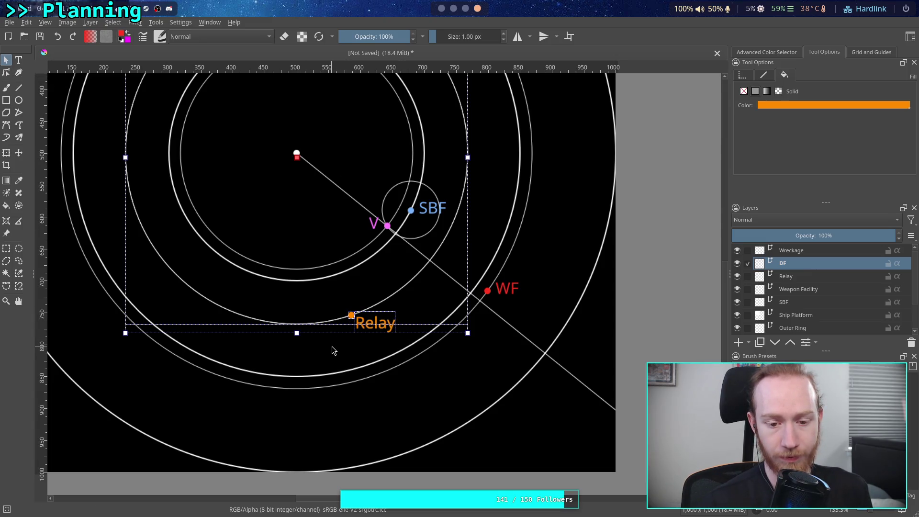
{"action": "left_click", "coordinate": [333, 347]}
{"action": "left_click", "coordinate": [356, 317]}
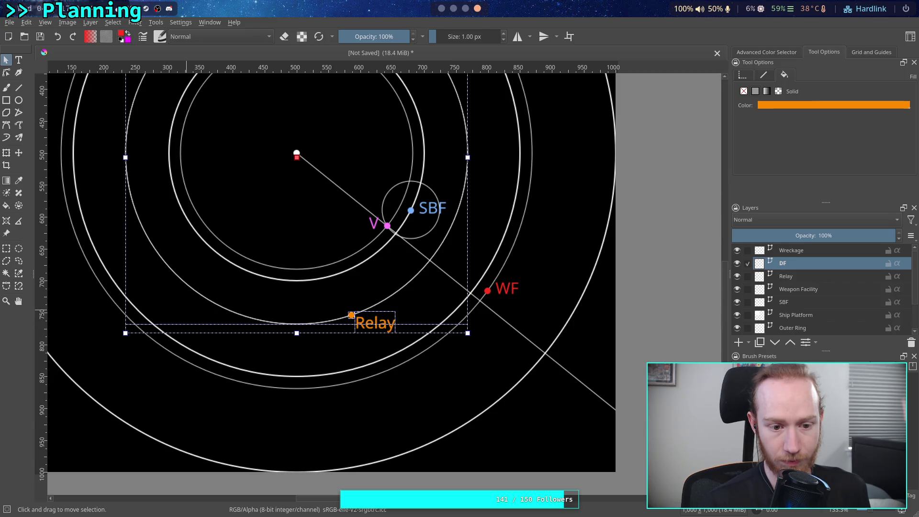
{"action": "left_click", "coordinate": [197, 316]}
{"action": "left_click", "coordinate": [352, 320]}
{"action": "left_click", "coordinate": [352, 317]}
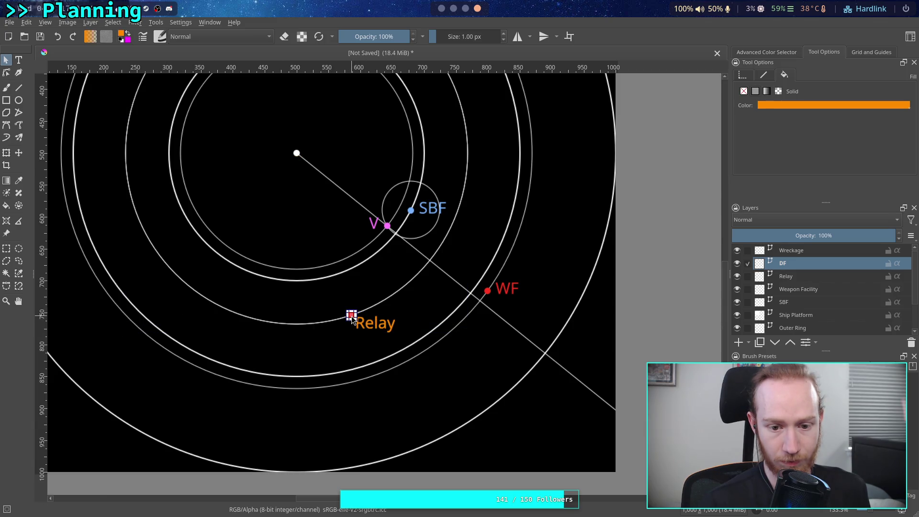
{"action": "left_click", "coordinate": [372, 324], "text": "shift"}
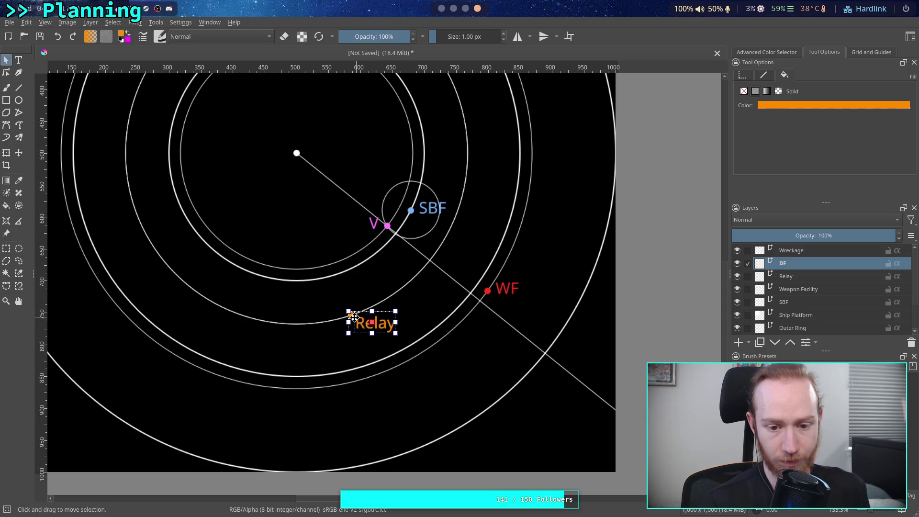
{"action": "left_click", "coordinate": [737, 277]}
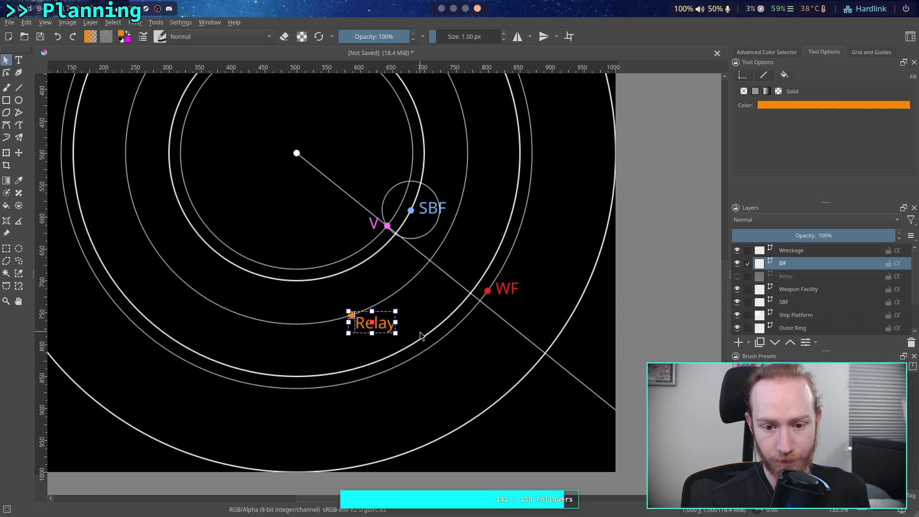
{"action": "mouse_move", "coordinate": [383, 328]}
{"action": "left_mouse_down"}
{"action": "mouse_move", "coordinate": [365, 349]}
{"action": "mouse_move", "coordinate": [364, 412]}
{"action": "mouse_move", "coordinate": [389, 418]}
{"action": "mouse_move", "coordinate": [338, 416]}
{"action": "mouse_move", "coordinate": [372, 417]}
{"action": "left_mouse_up"}
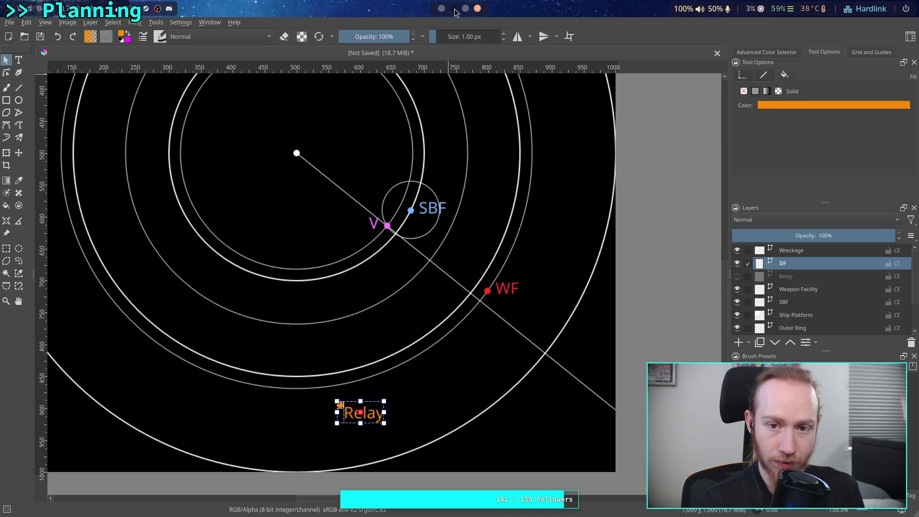
{"action": "scroll", "coordinate": [455, 12], "scroll_direction": "up", "scroll_amount": 3}
Leave the Derelict Factory card and return to the Krita map with Super+4.
{"action": "key", "text": "Return"}
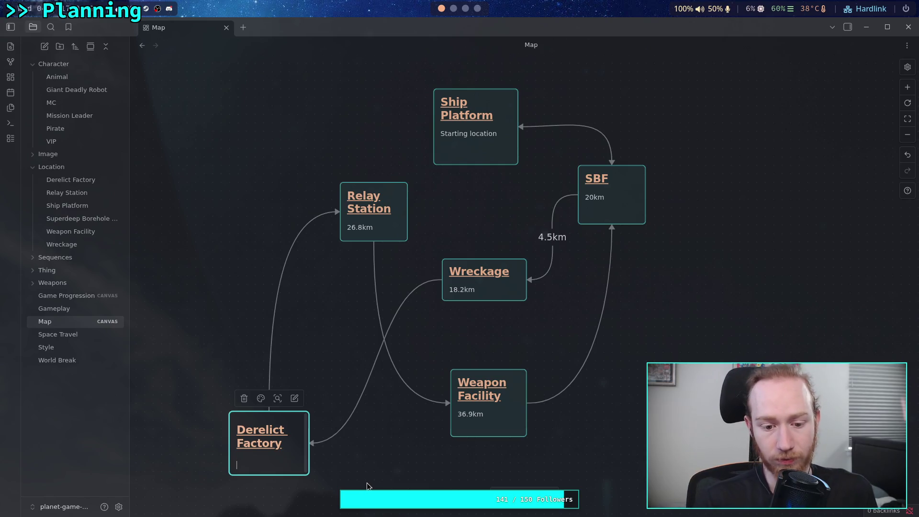
{"action": "key", "text": "super+4"}
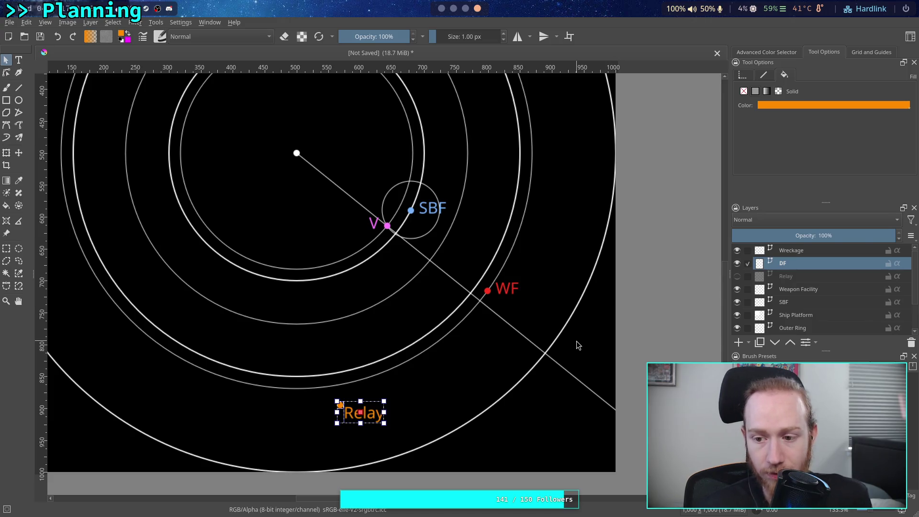
Recolour the copied label's fill light green.
{"action": "left_click", "coordinate": [794, 106]}
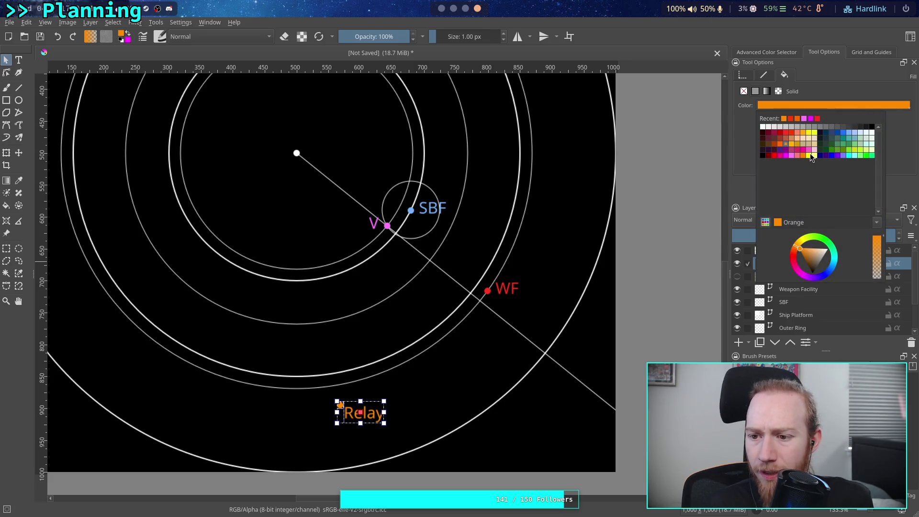
{"action": "left_click", "coordinate": [861, 151]}
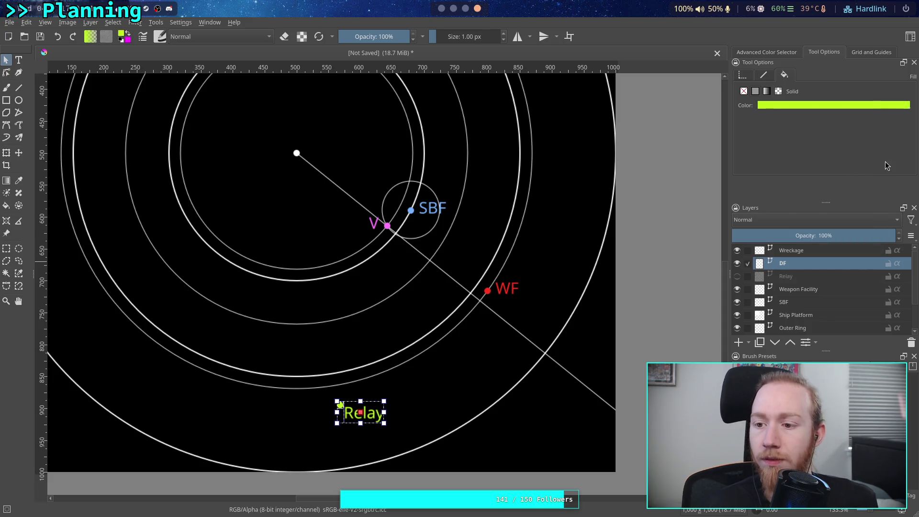
{"action": "left_click", "coordinate": [869, 105]}
{"action": "left_click", "coordinate": [872, 155]}
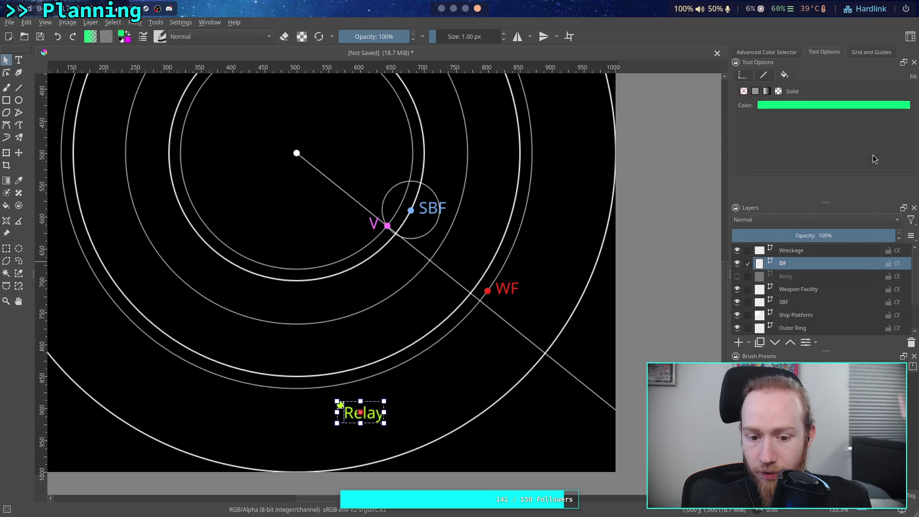
{"action": "left_click", "coordinate": [881, 106]}
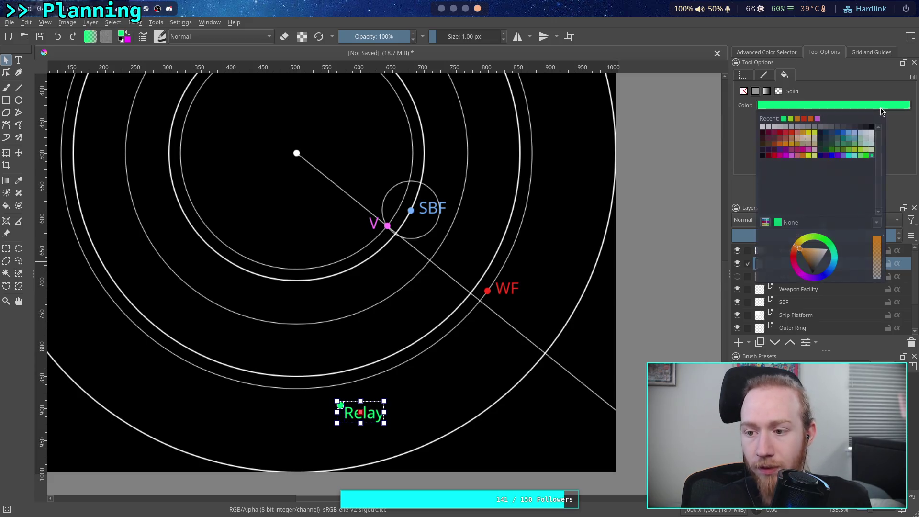
{"action": "left_click", "coordinate": [861, 156]}
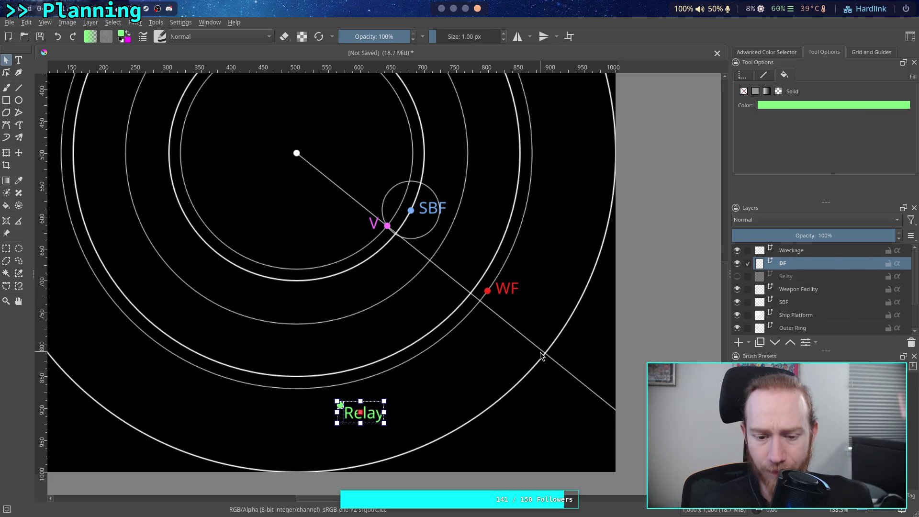
{"action": "left_click", "coordinate": [496, 384]}
Change the label text to 'DF' and make the Relay layer visible again.
{"action": "double_click", "coordinate": [367, 413]}
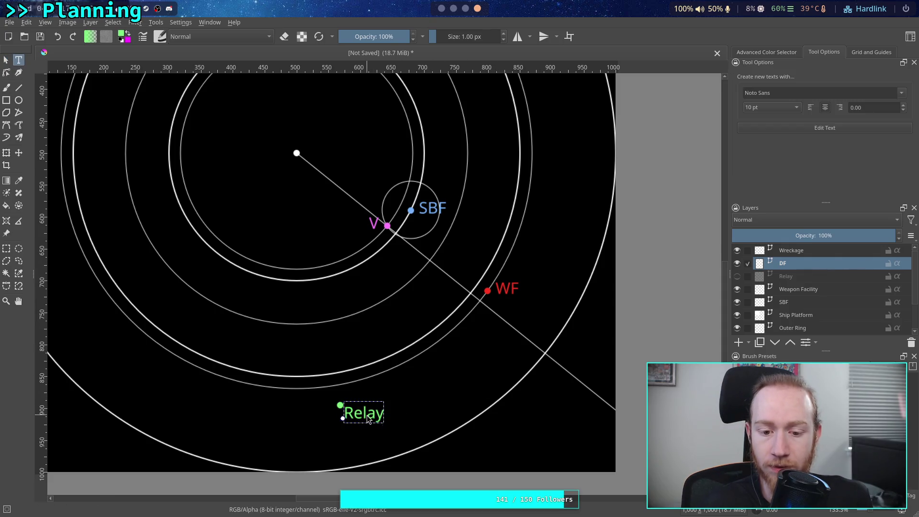
{"action": "left_click", "coordinate": [814, 129]}
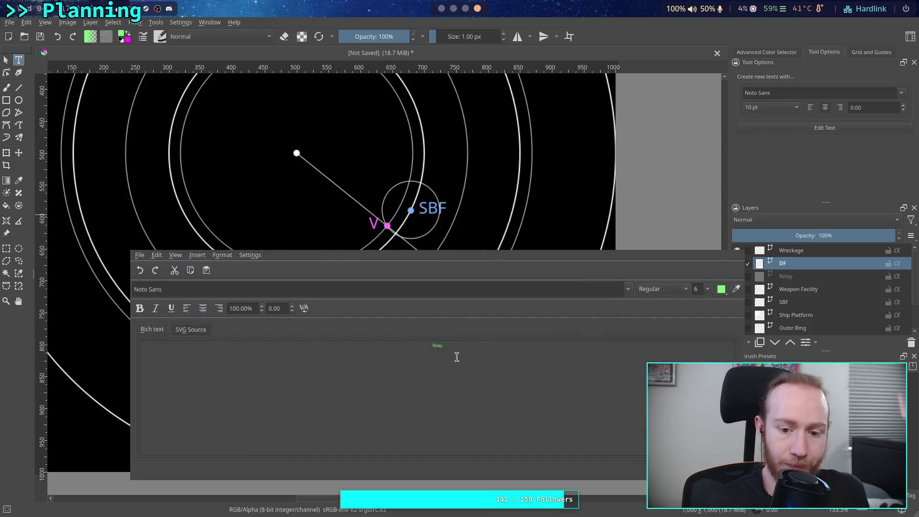
{"action": "key", "text": "BackSpace"}
{"action": "key", "text": "BackSpace"}
{"action": "key", "text": "BackSpace"}
{"action": "type", "text": "DF"}
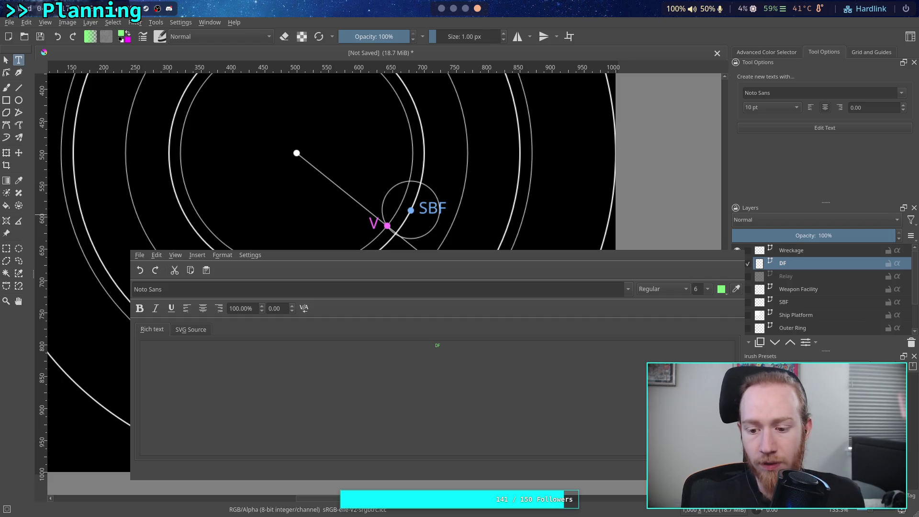
{"action": "key", "text": "ctrl+w"}
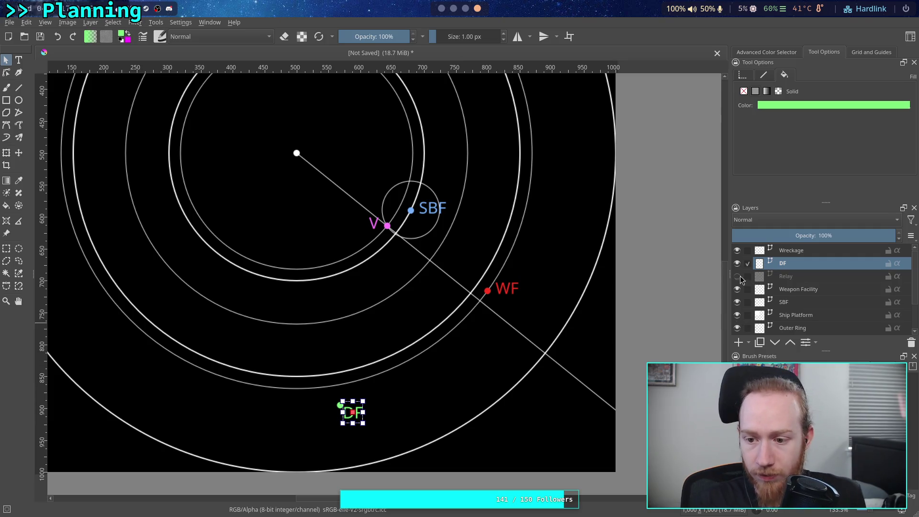
{"action": "left_click", "coordinate": [737, 276]}
{"action": "mouse_move", "coordinate": [437, 366]}
{"action": "left_mouse_down"}
{"action": "mouse_move", "coordinate": [447, 377]}
{"action": "mouse_move", "coordinate": [447, 366]}
{"action": "left_mouse_up"}
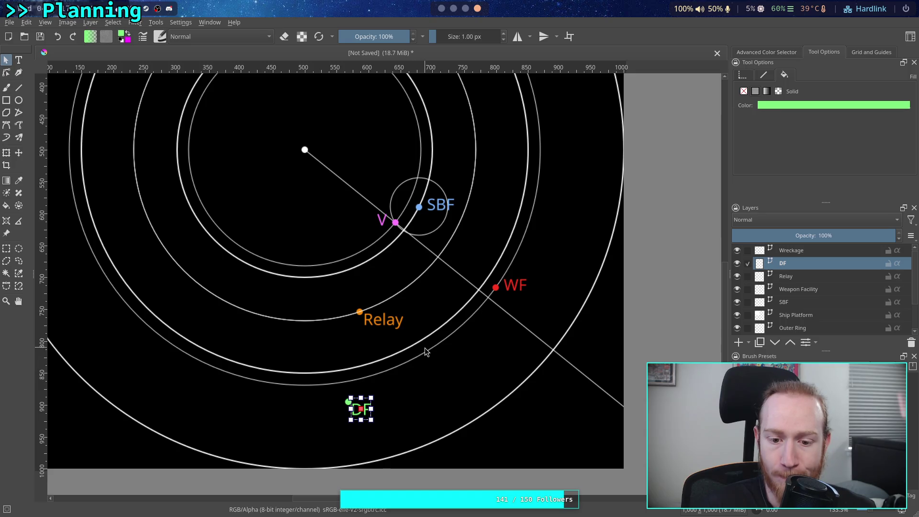
{"action": "left_click", "coordinate": [479, 372]}
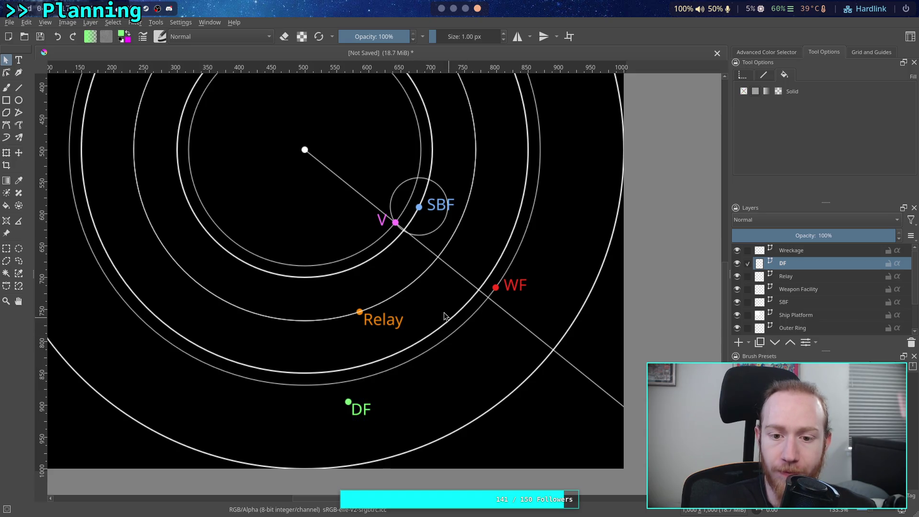
{"action": "left_click", "coordinate": [454, 8]}
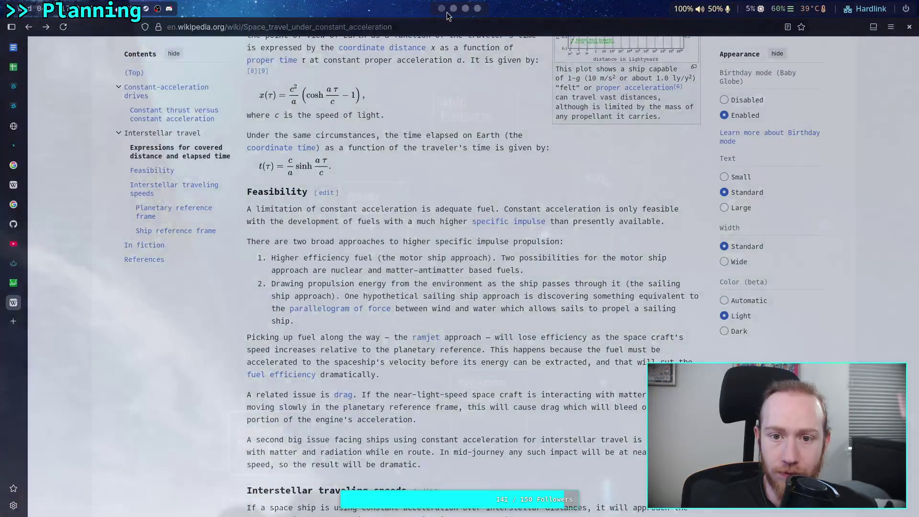
{"action": "left_click", "coordinate": [441, 8]}
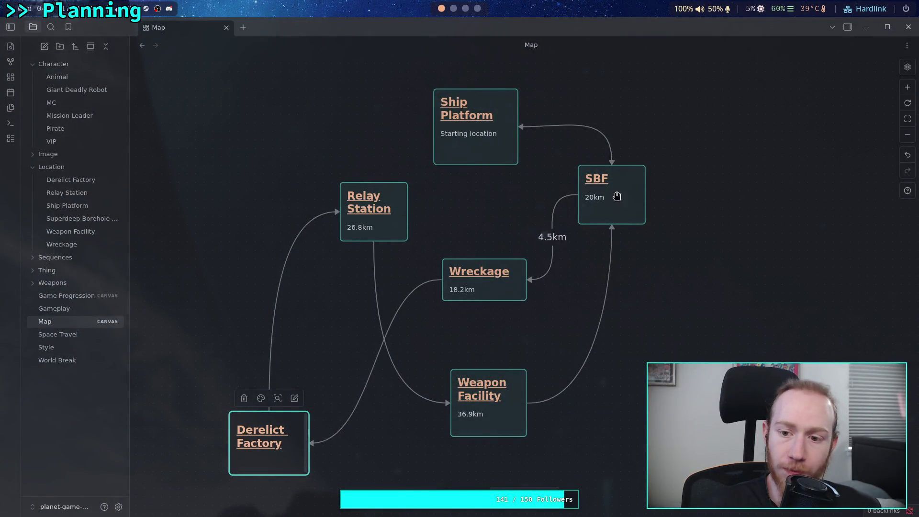
{"action": "left_click", "coordinate": [271, 440]}
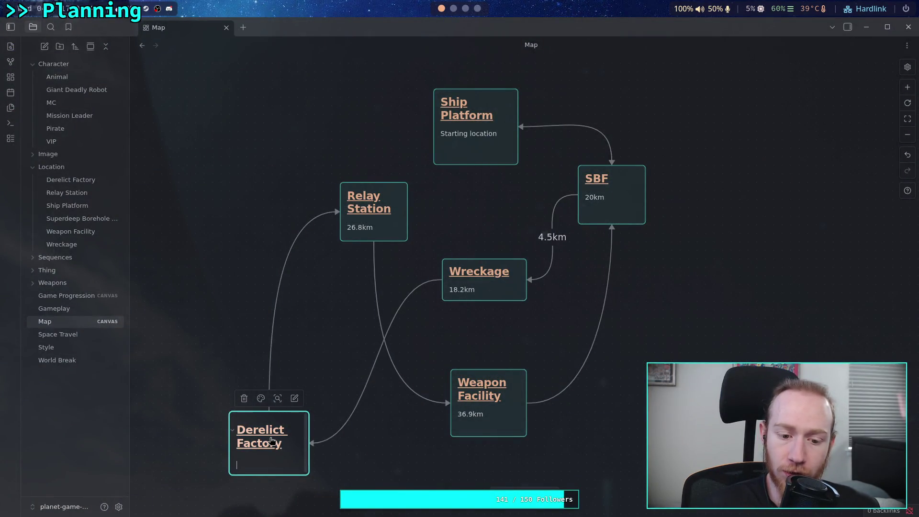
{"action": "left_click", "coordinate": [476, 9]}
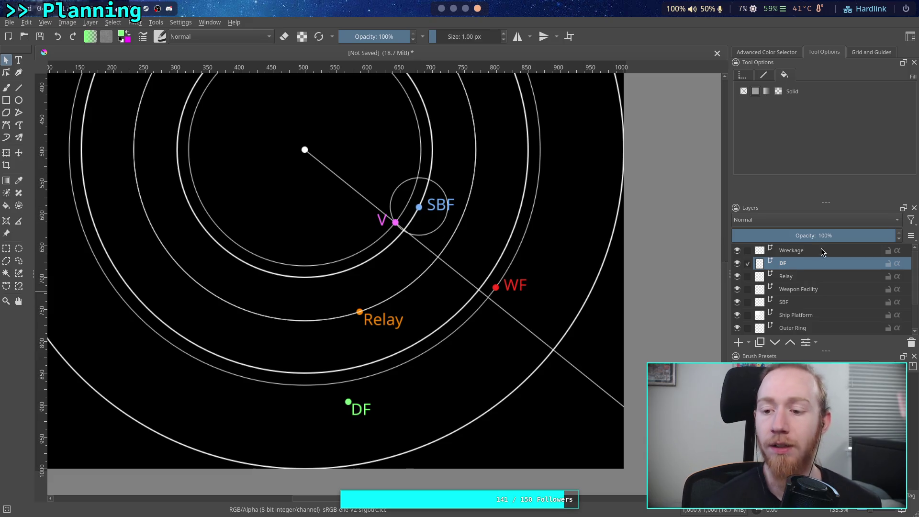
Move the DF marker layer right and up with the Move tool.
{"action": "mouse_move", "coordinate": [395, 411]}
{"action": "left_mouse_down"}
{"action": "mouse_move", "coordinate": [370, 406]}
{"action": "mouse_move", "coordinate": [387, 404]}
{"action": "left_mouse_up"}
{"action": "left_click", "coordinate": [19, 153]}
{"action": "key", "text": "ctrl+z"}
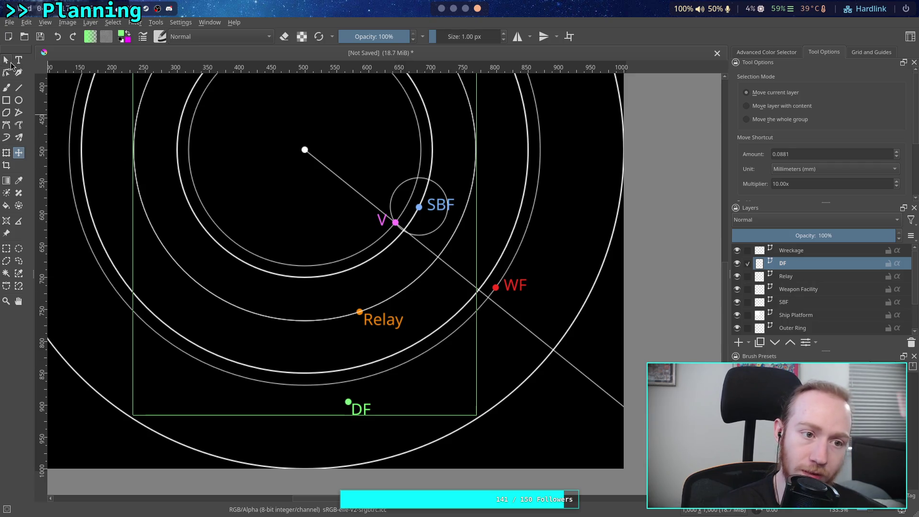
{"action": "left_click", "coordinate": [6, 60]}
{"action": "key", "text": "t"}
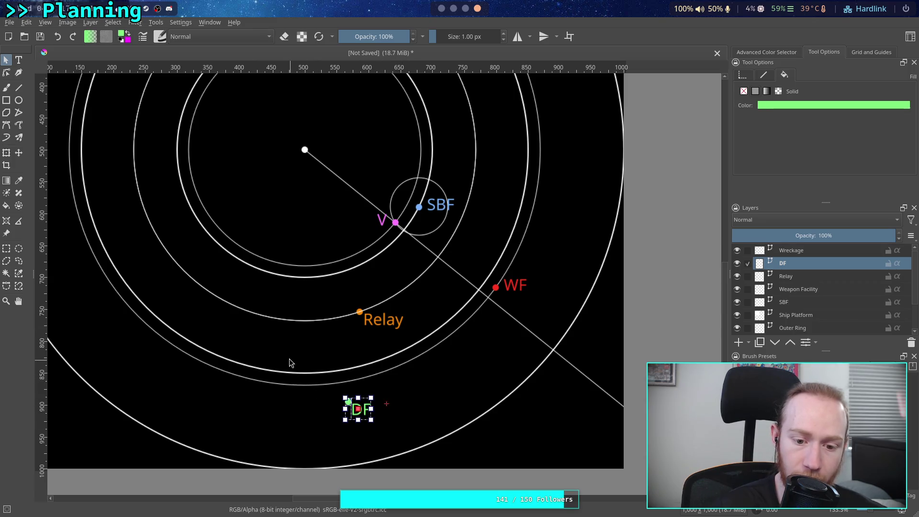
{"action": "left_click_drag", "start_coordinate": [411, 397], "coordinate": [506, 378]}
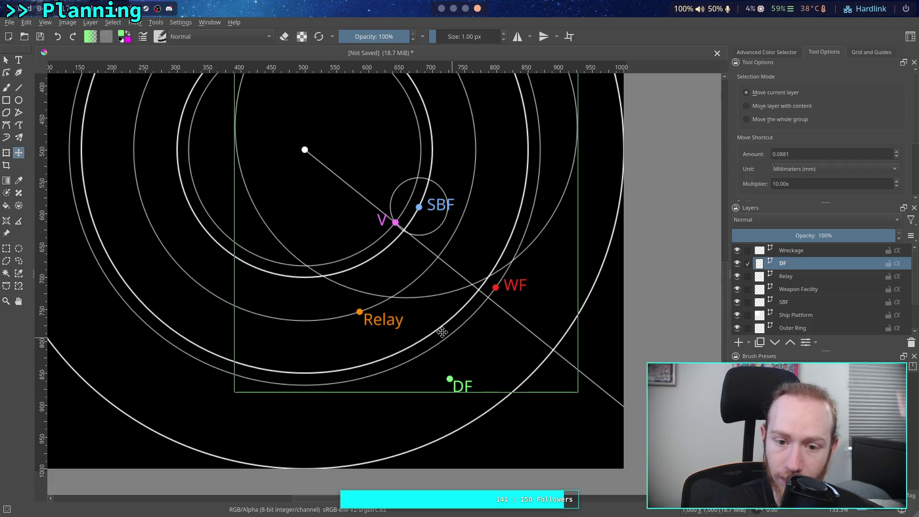
Select and delete the extra grey ring.
{"action": "left_click", "coordinate": [11, 64]}
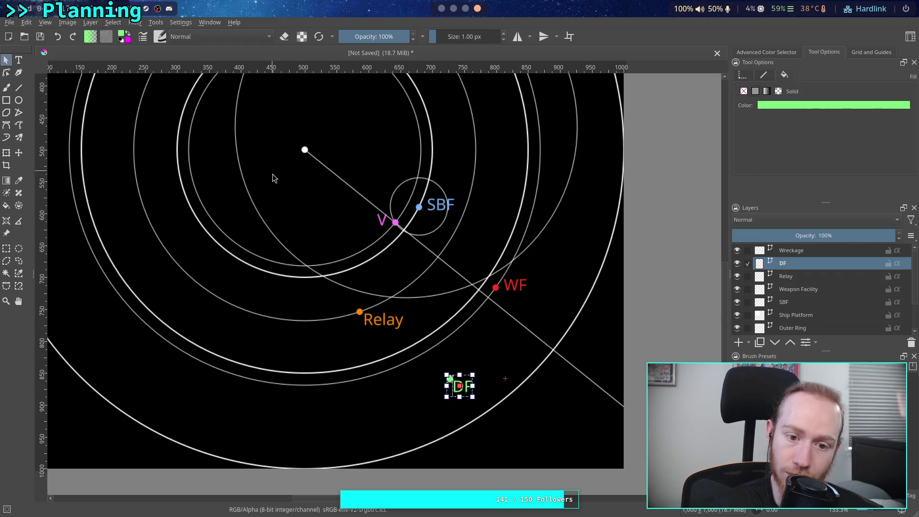
{"action": "left_click", "coordinate": [264, 210]}
{"action": "key", "text": "Delete"}
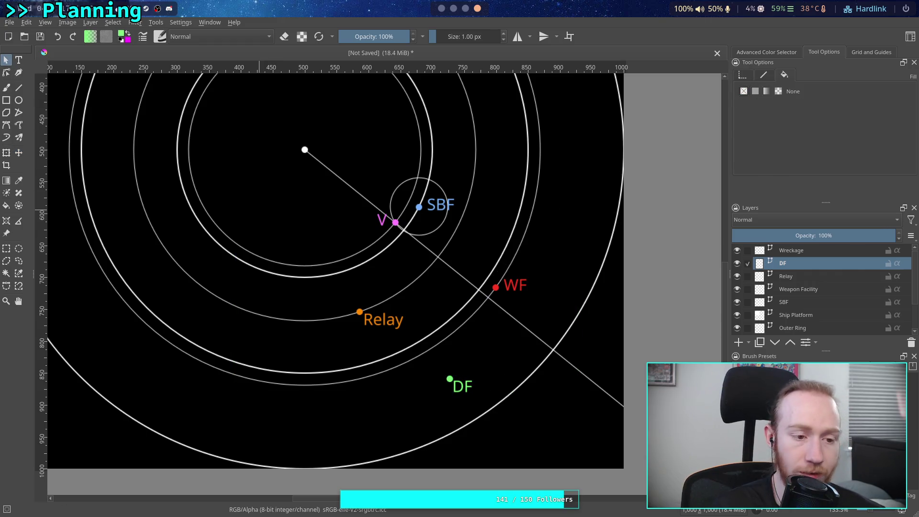
Settle the green DF marker between the rings below WF.
{"action": "left_click", "coordinate": [19, 152]}
{"action": "mouse_move", "coordinate": [519, 376]}
{"action": "left_mouse_down"}
{"action": "mouse_move", "coordinate": [530, 372]}
{"action": "mouse_move", "coordinate": [527, 355]}
{"action": "left_mouse_up"}
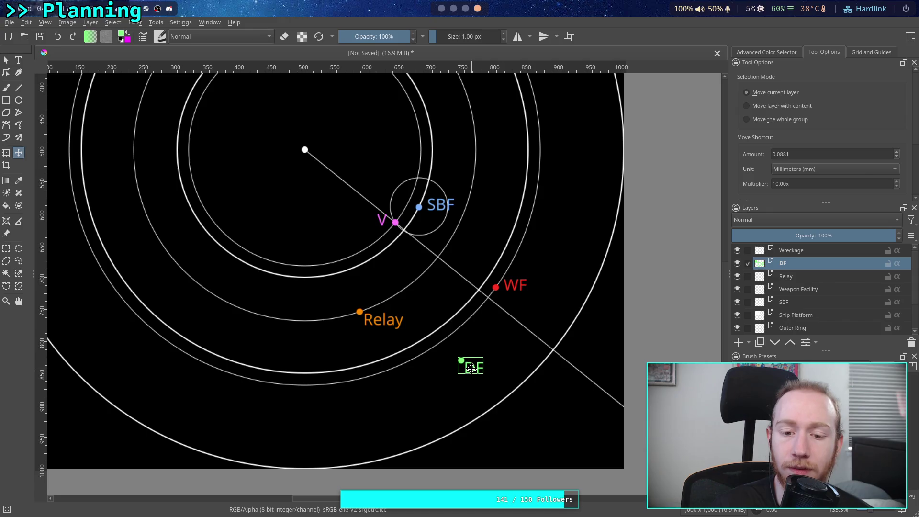
{"action": "mouse_move", "coordinate": [471, 368]}
{"action": "left_mouse_down"}
{"action": "mouse_move", "coordinate": [420, 378]}
{"action": "mouse_move", "coordinate": [449, 359]}
{"action": "mouse_move", "coordinate": [444, 353]}
{"action": "mouse_move", "coordinate": [446, 368]}
{"action": "left_mouse_up"}
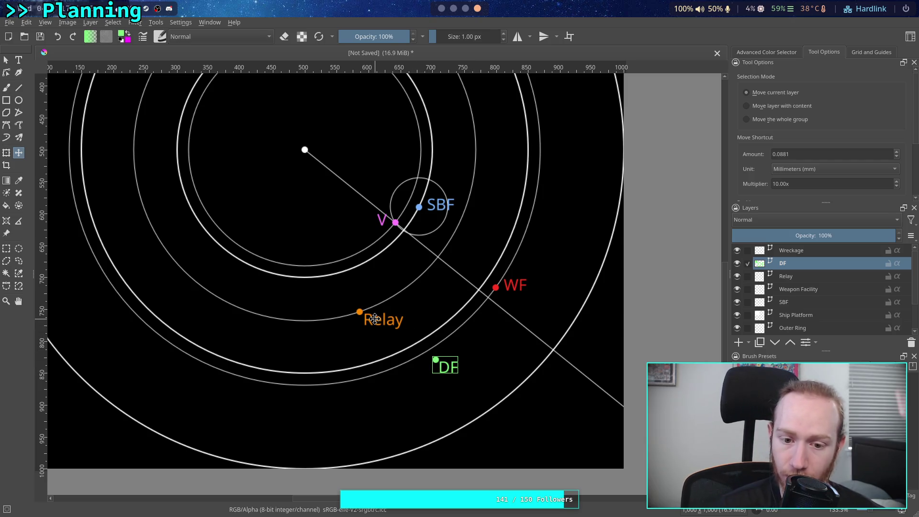
{"action": "left_click", "coordinate": [795, 278]}
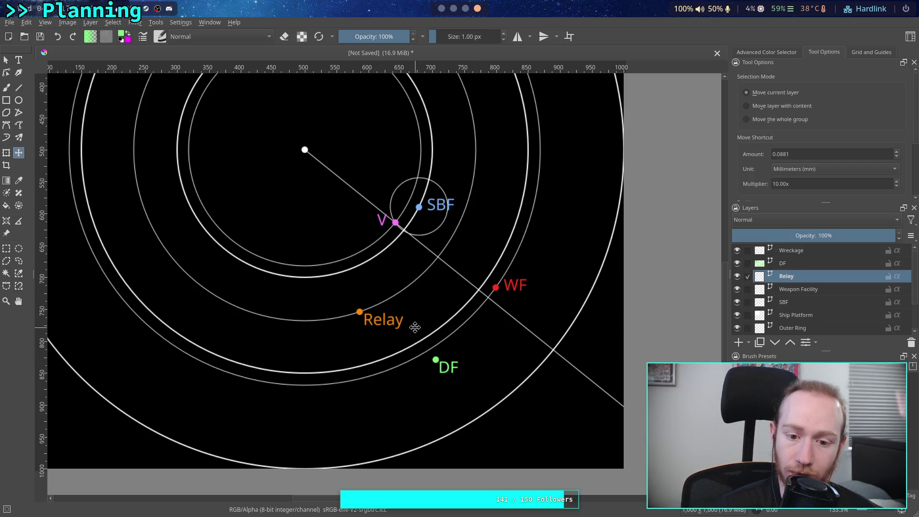